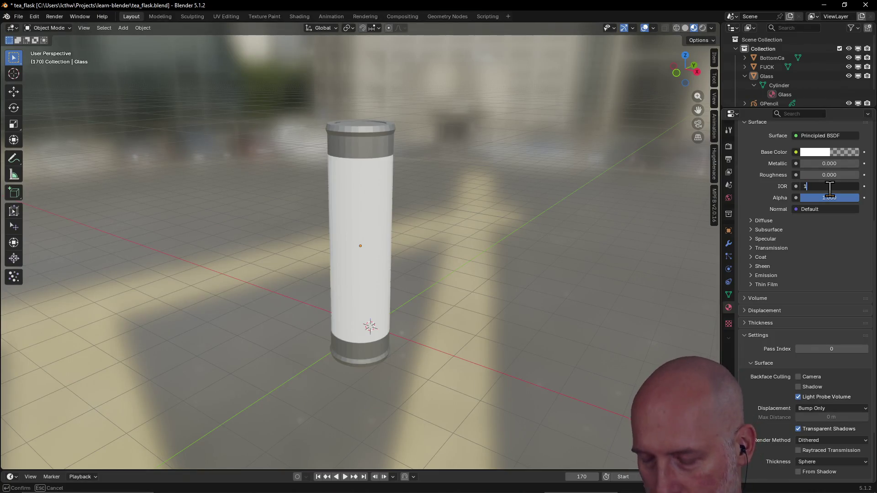
Set the flask body material's IOR to 1.45 and drop its Alpha to 0.031
text(.4)
key(Return)
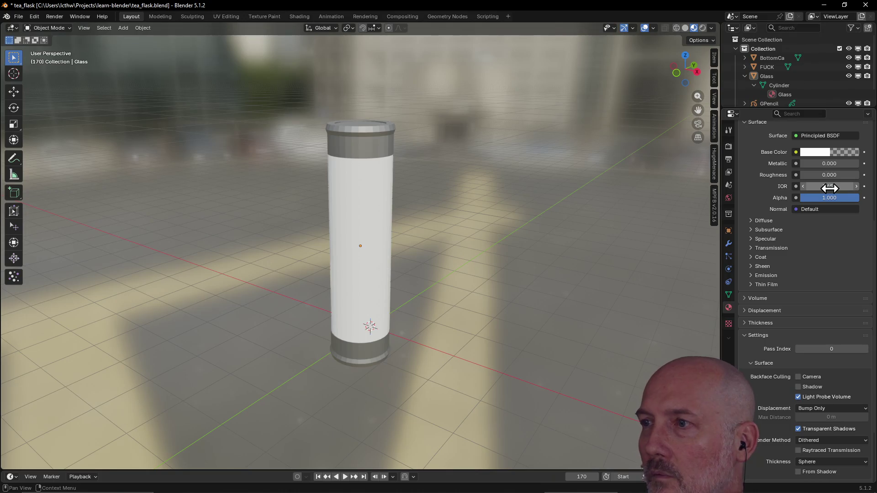
mouse_move(851, 200)
mouse_down()
mouse_move(795, 198)
mouse_move(802, 199)
mouse_up()
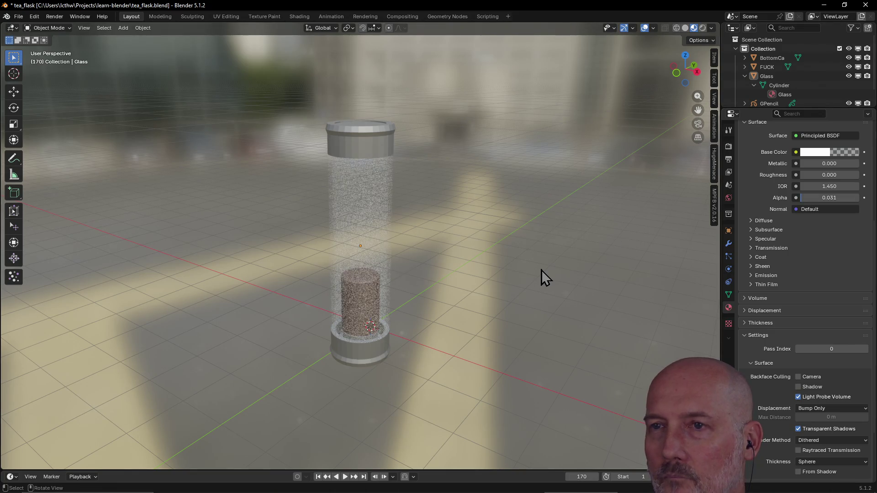
key(alt+Tab)
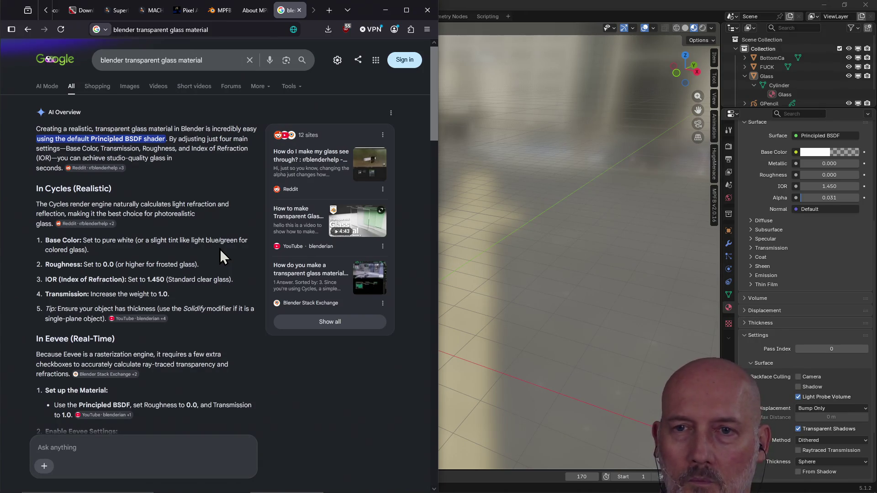
Set Transmission Weight to 1.0, restore Alpha to 1.0, and put the cylinder in Edit Mode
key(alt+Tab)
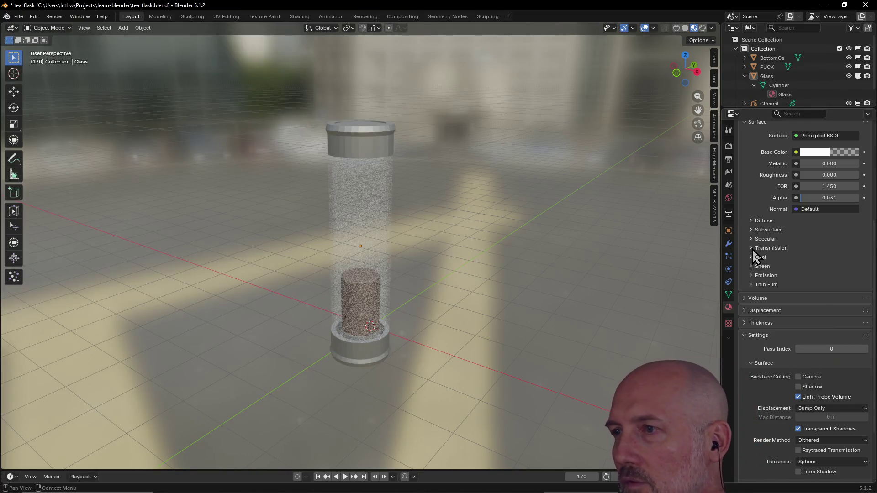
click(753, 248)
drag(808, 261, 861, 265)
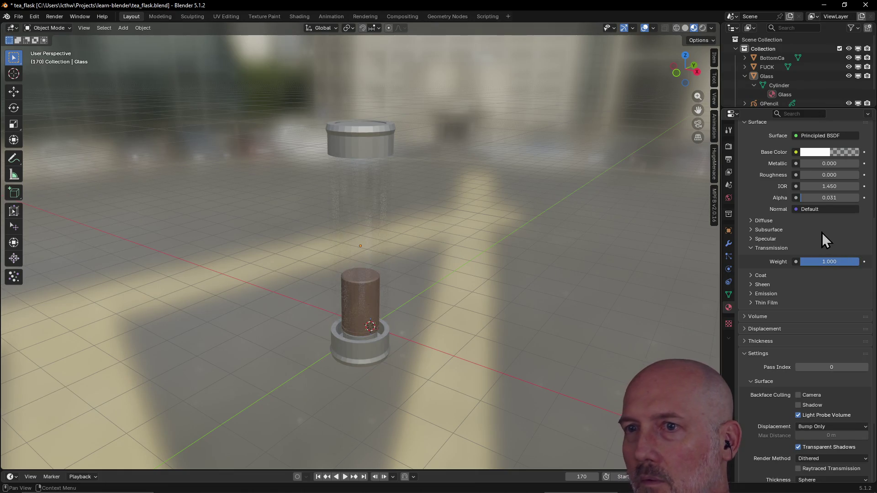
mouse_move(804, 198)
mouse_down()
mouse_move(859, 199)
mouse_move(843, 206)
mouse_up()
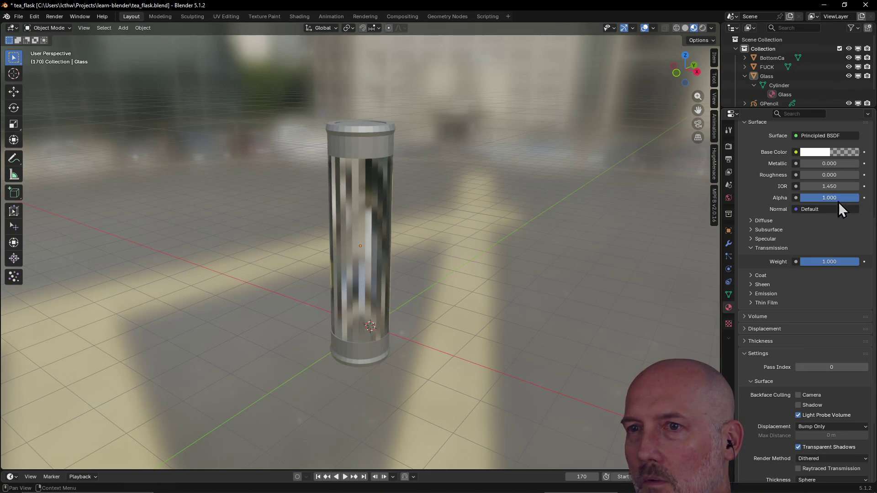
key(Tab)
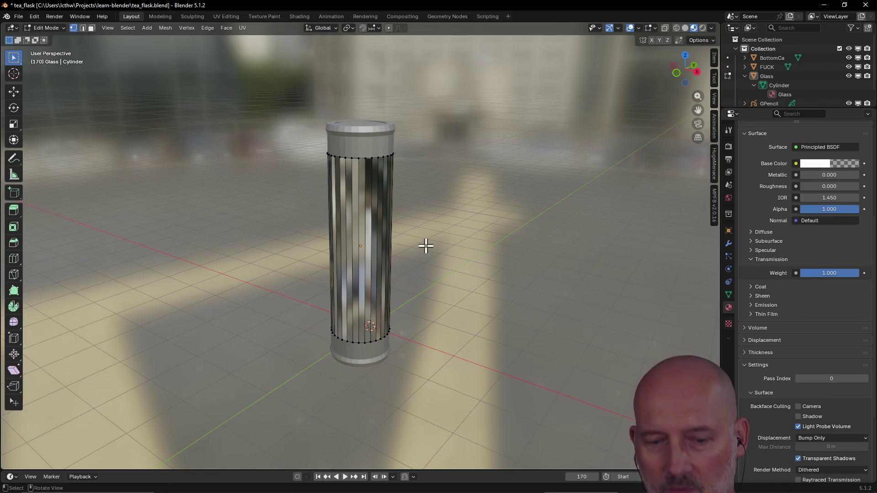
Orbit around the flask, then bring up the 'blender transparent glass material' search results
mouse_move(426, 245)
middle_down()
mouse_move(440, 227)
mouse_move(509, 221)
mouse_move(525, 235)
mouse_move(391, 255)
mouse_move(299, 255)
middle_up()
key(alt+Tab)
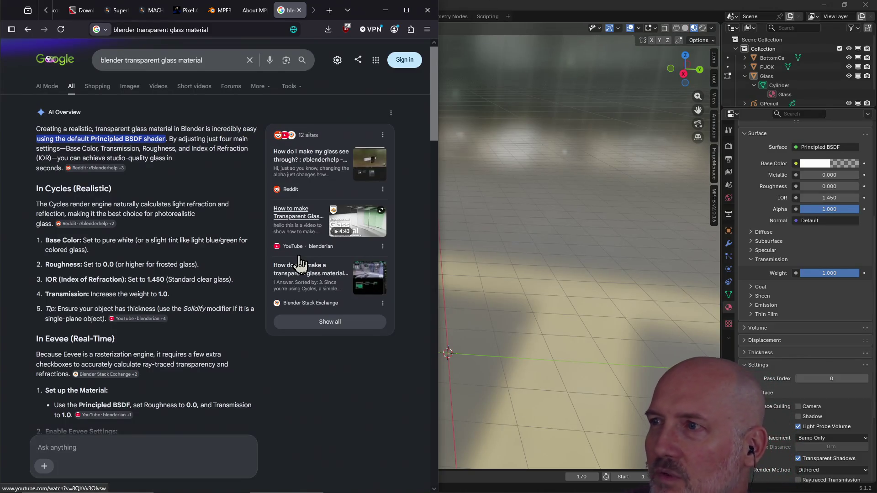
Scroll the search overview down to the Eevee glass steps, then go back to Blender
scroll(146, 306, down, 6)
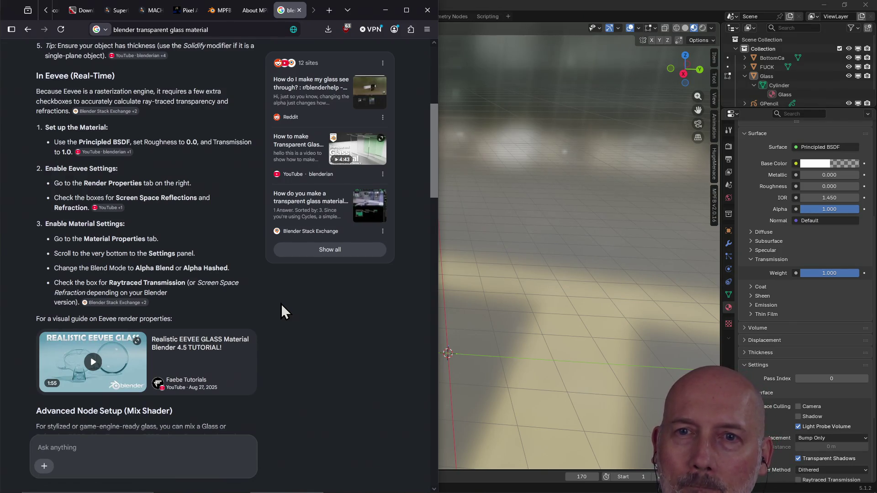
click(671, 296)
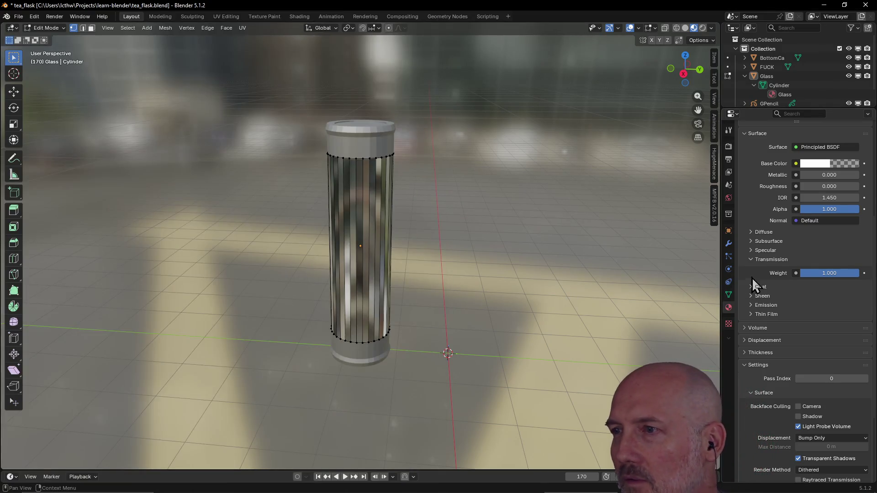
Collapse the Transmission subpanel and compare the Eevee glass steps with the material settings
click(752, 259)
click(752, 260)
click(751, 259)
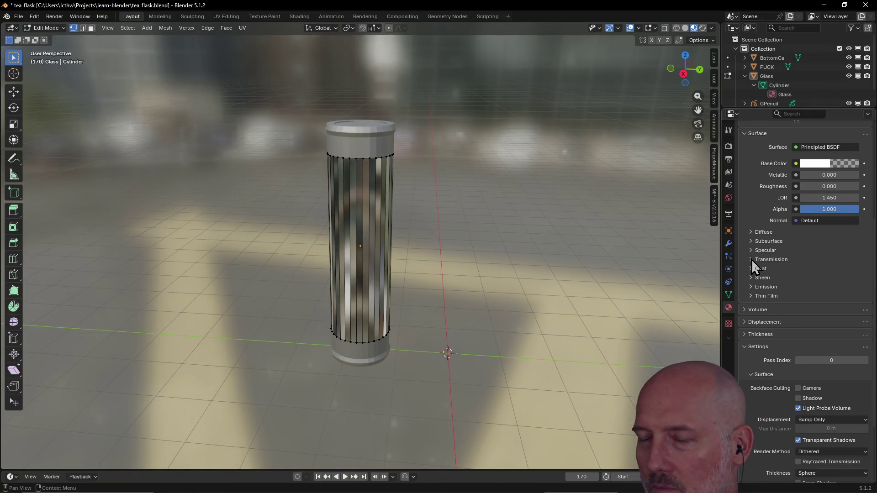
key(alt+Tab)
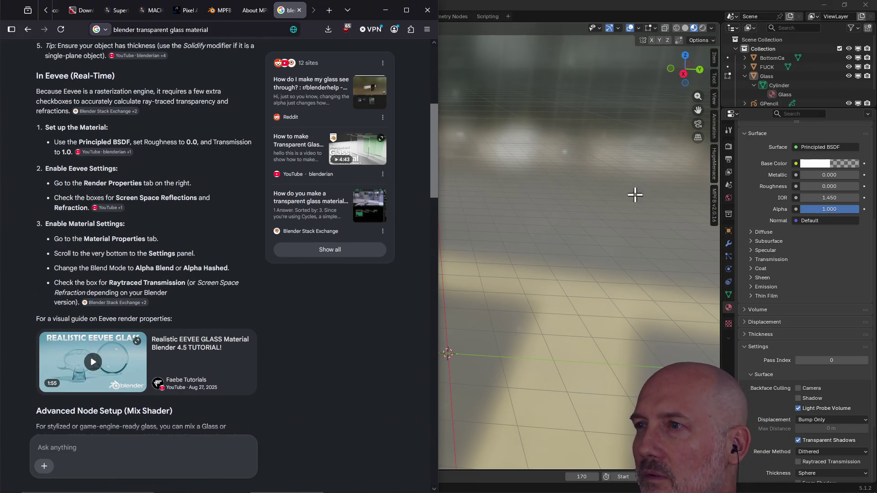
key(alt+Tab)
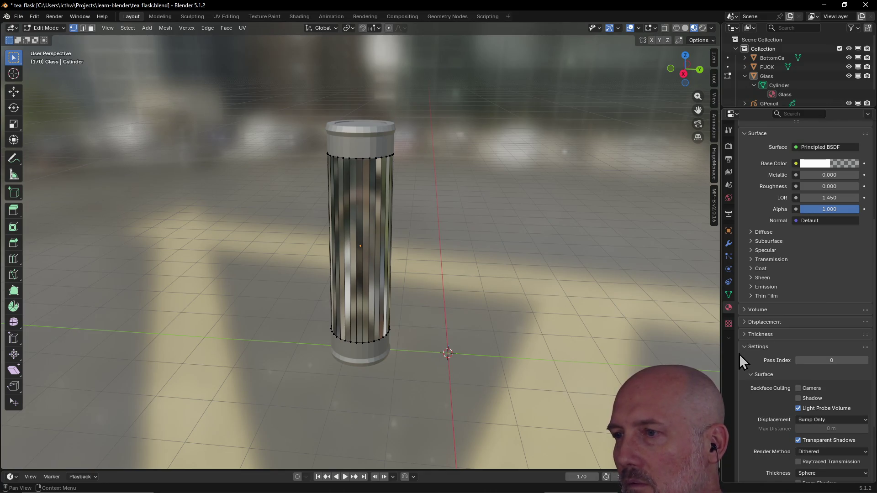
scroll(764, 351, down, 5)
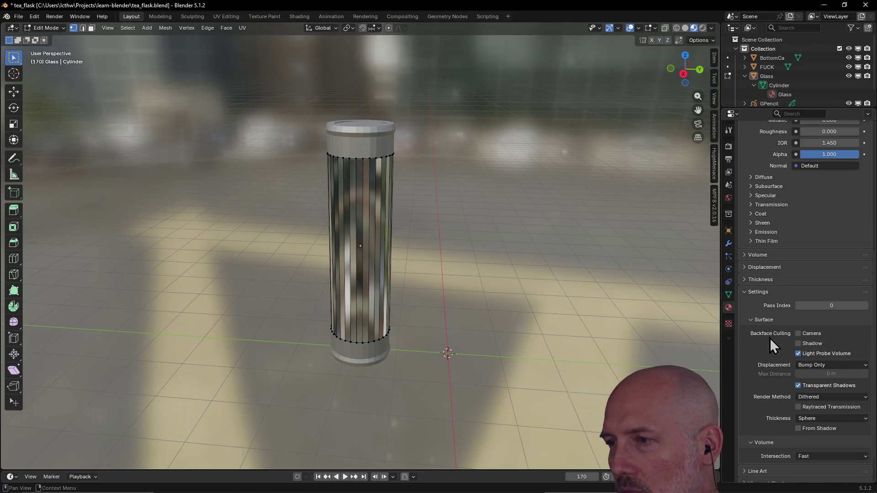
scroll(770, 346, up, 2)
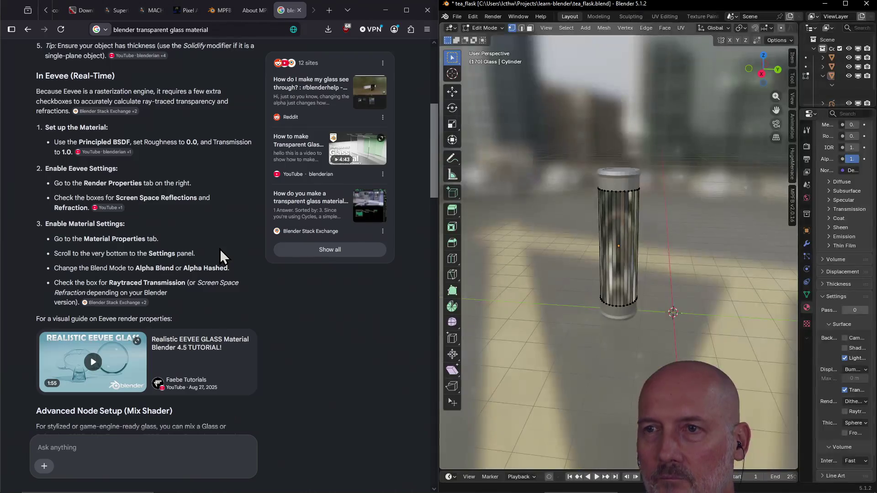
Widen the Properties editor beside the viewport and scroll through the glass search page
key(alt+Tab)
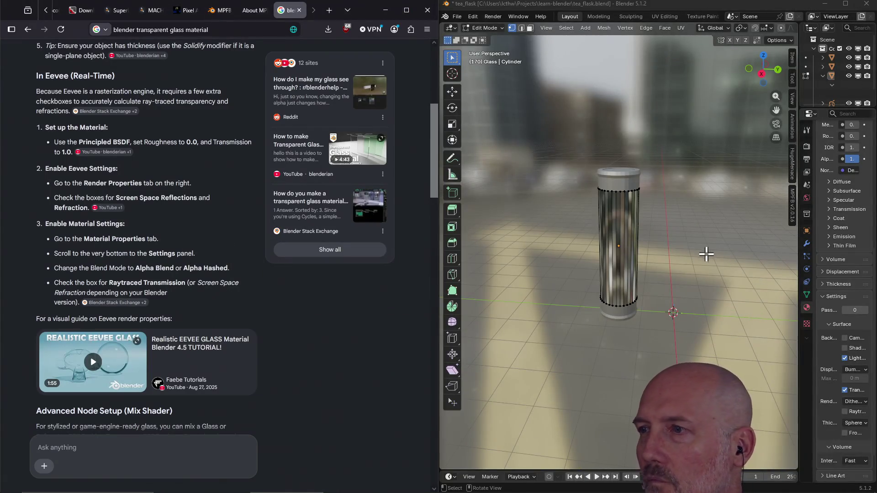
click(772, 251)
drag(797, 247, 651, 251)
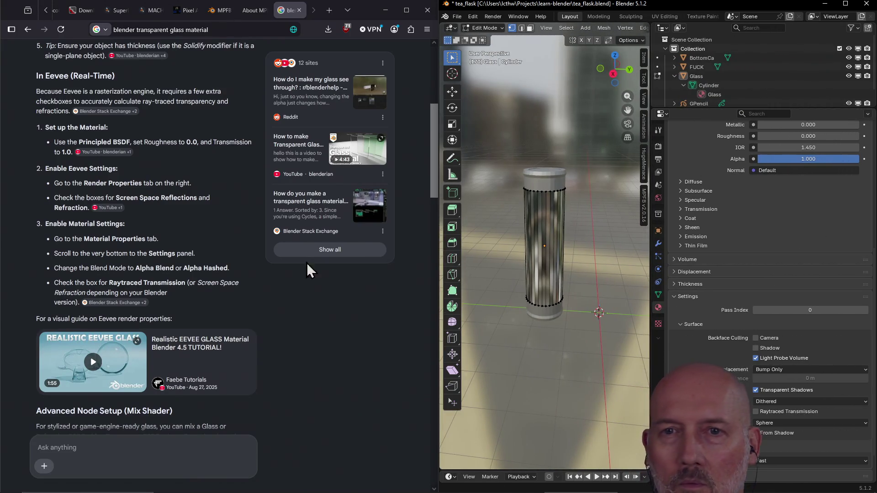
click(238, 263)
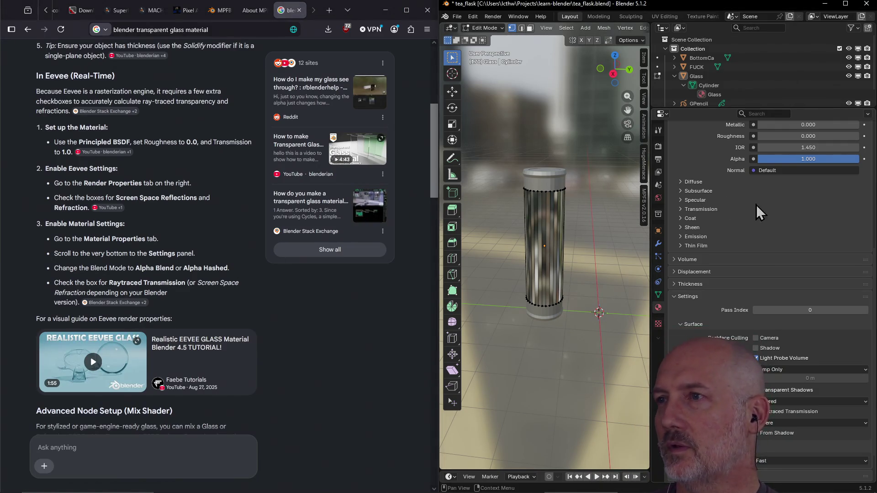
scroll(758, 206, up, 8)
scroll(775, 224, up, 4)
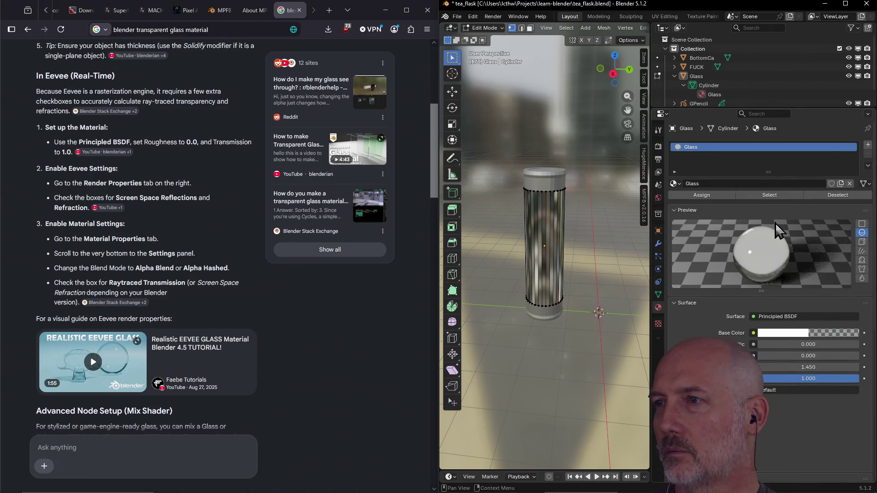
scroll(775, 223, down, 5)
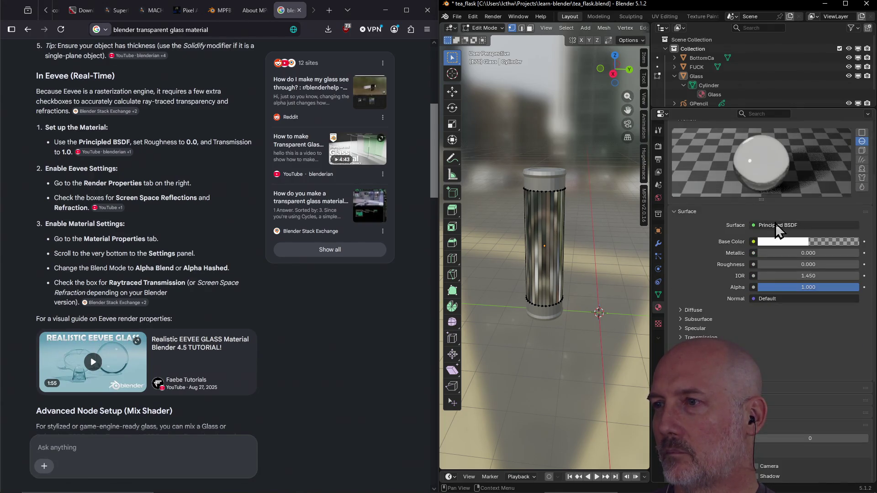
Test the Alpha slider, then scroll Material Properties back to the top
mouse_move(853, 287)
mouse_down()
mouse_move(759, 287)
mouse_move(859, 288)
mouse_up()
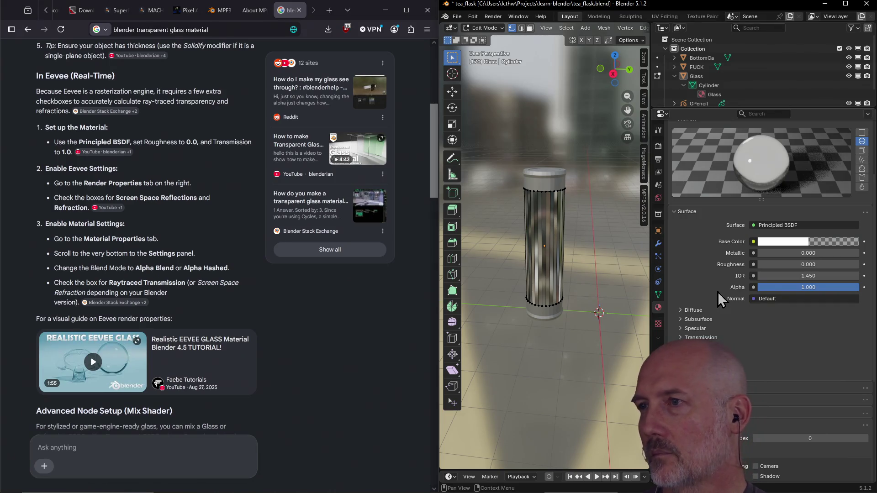
scroll(727, 313, down, 5)
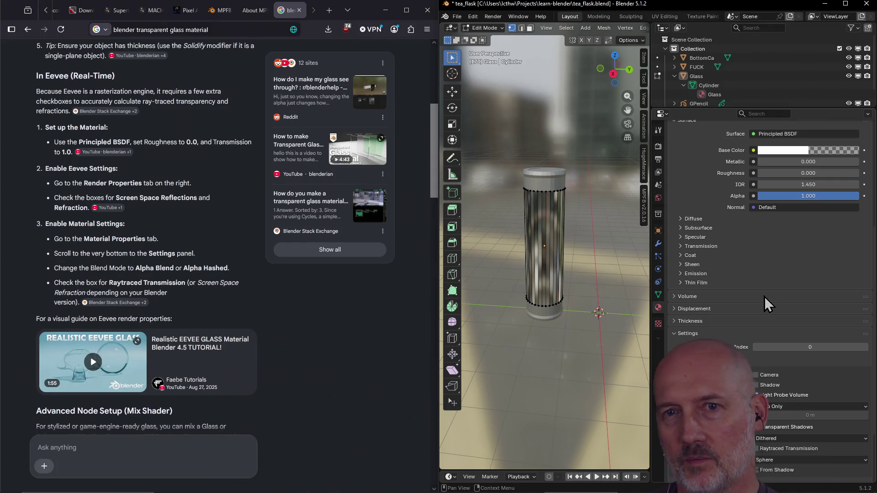
scroll(794, 278, down, 5)
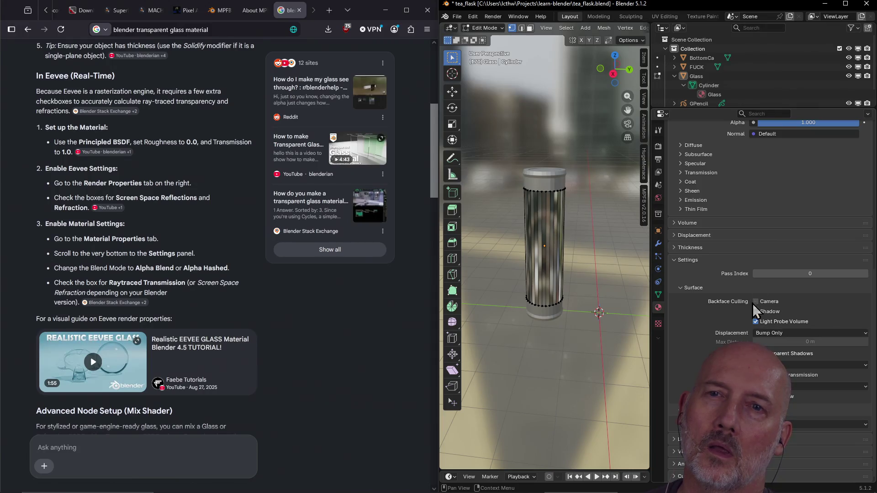
scroll(763, 281, up, 2)
scroll(764, 282, up, 12)
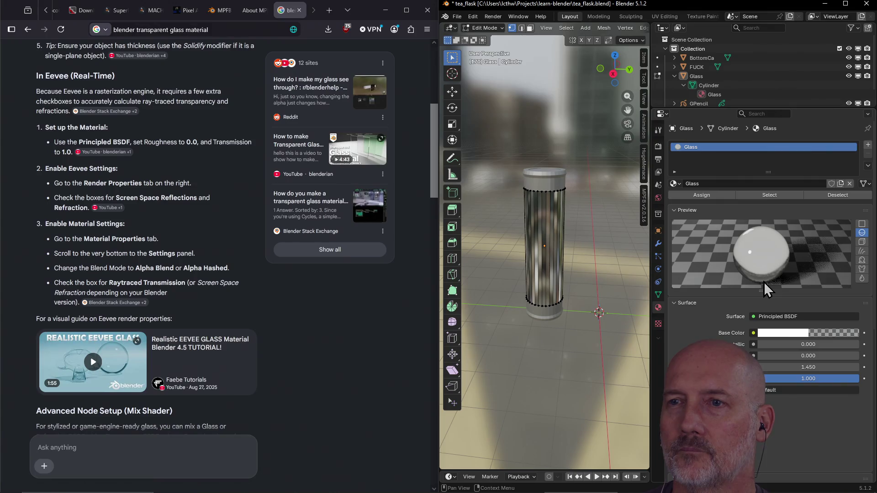
Switch the Glass material's surface shader to Glass BSDF
click(346, 326)
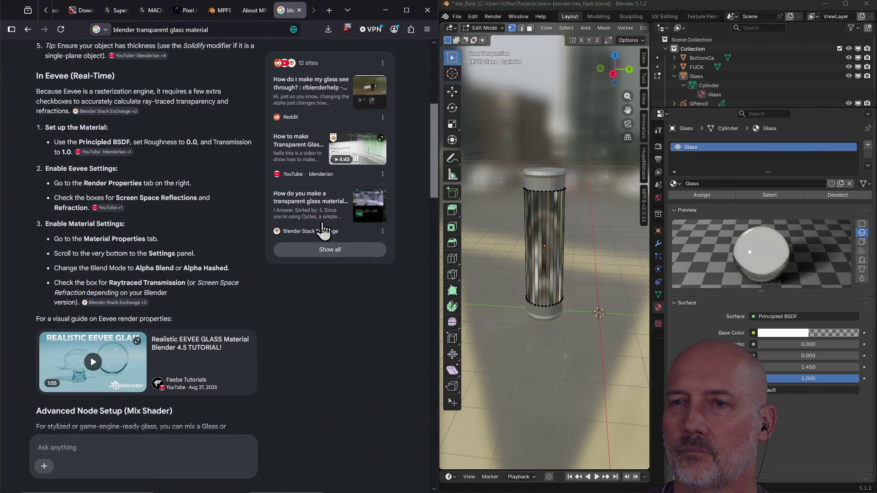
click(752, 286)
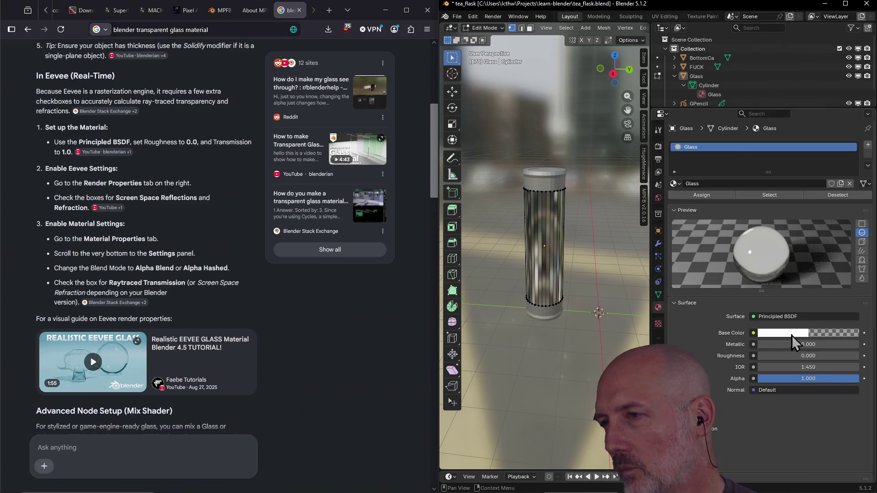
click(795, 318)
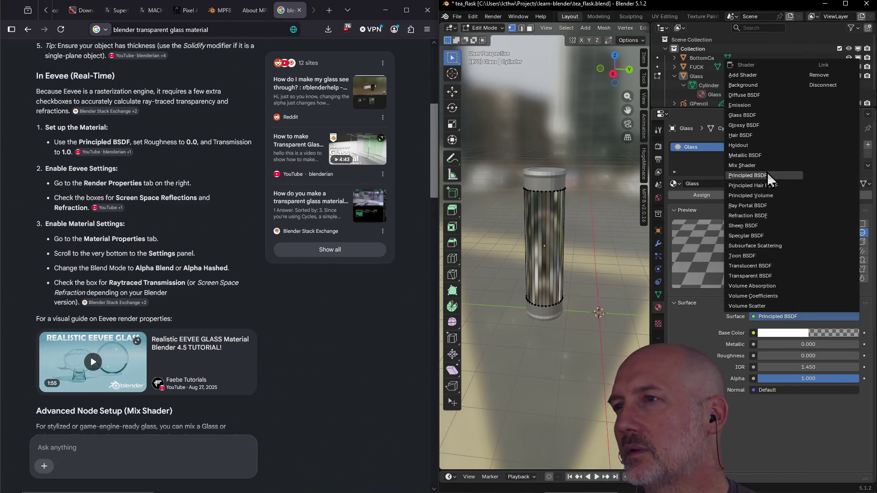
click(761, 115)
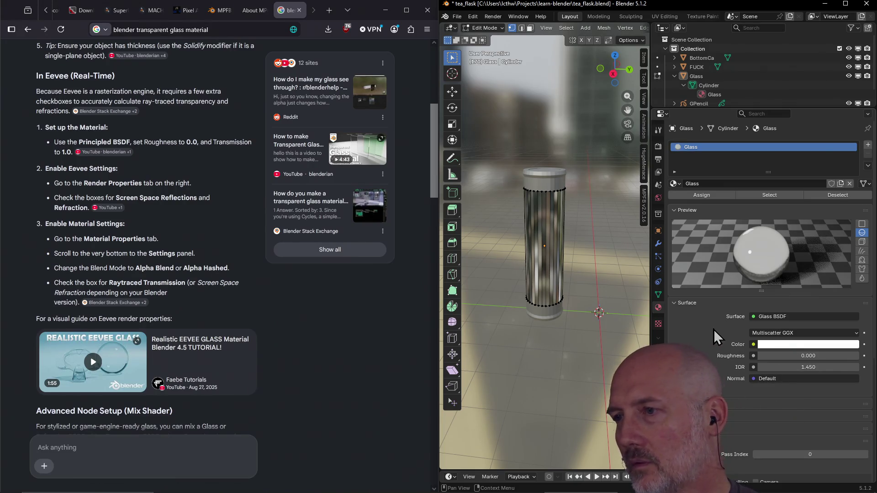
scroll(715, 327, down, 3)
Close the glass material search tab and maximize the Blender window
click(292, 11)
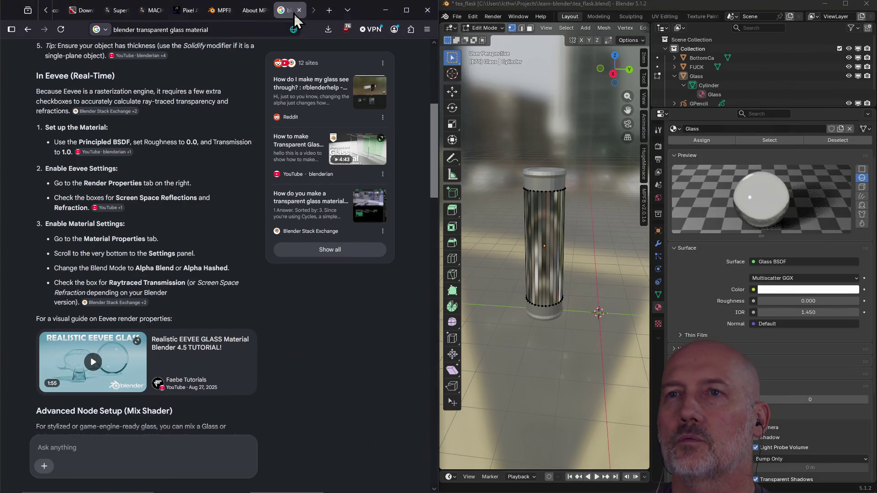
click(300, 10)
click(845, 3)
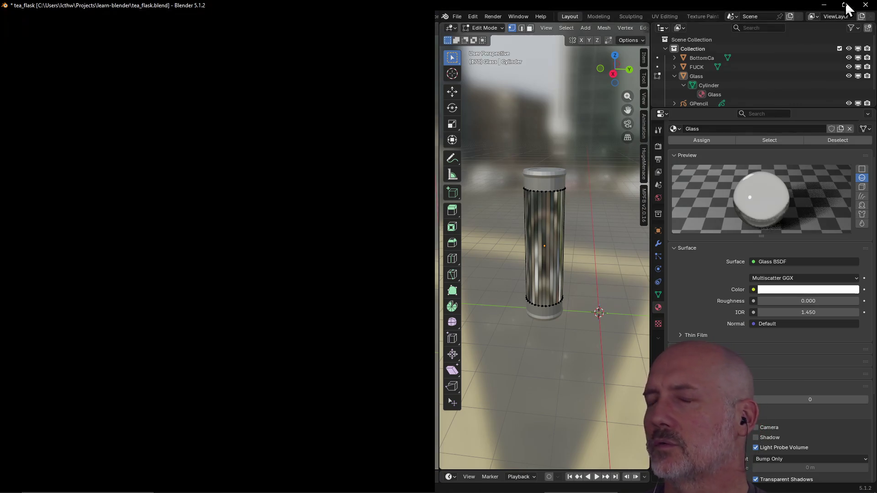
Widen the 3D viewport and briefly inspect the material's Volume and Thickness panels
mouse_move(422, 249)
mouse_down()
mouse_move(672, 253)
mouse_move(653, 254)
mouse_up()
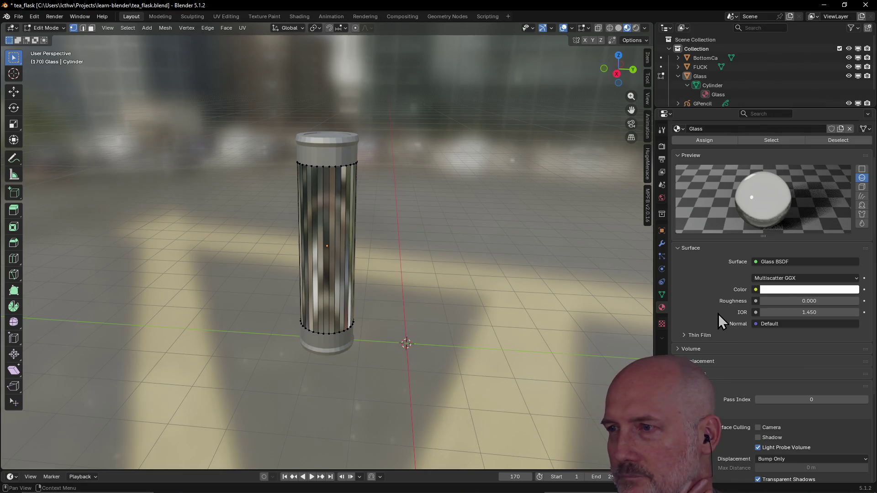
scroll(714, 304, down, 1)
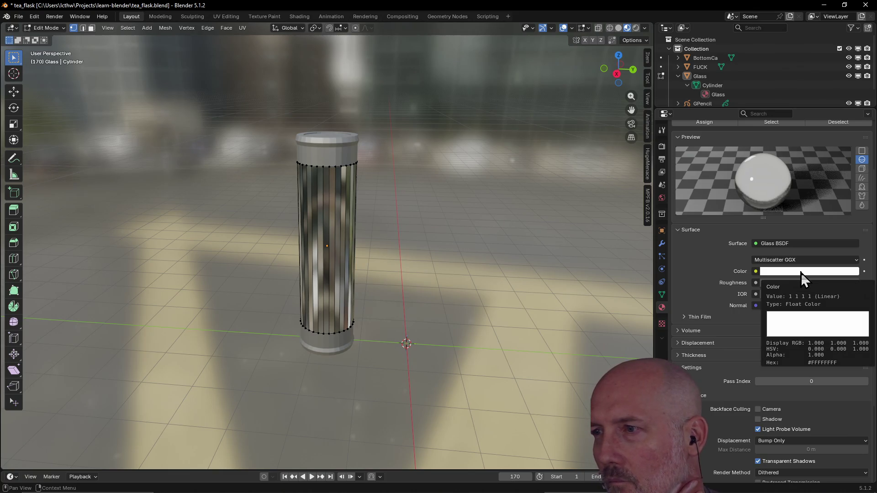
scroll(717, 283, down, 2)
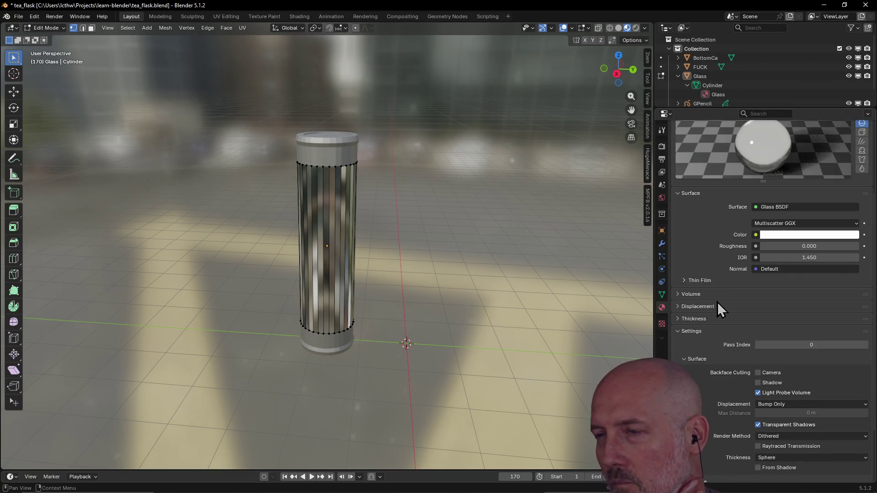
click(677, 296)
click(677, 297)
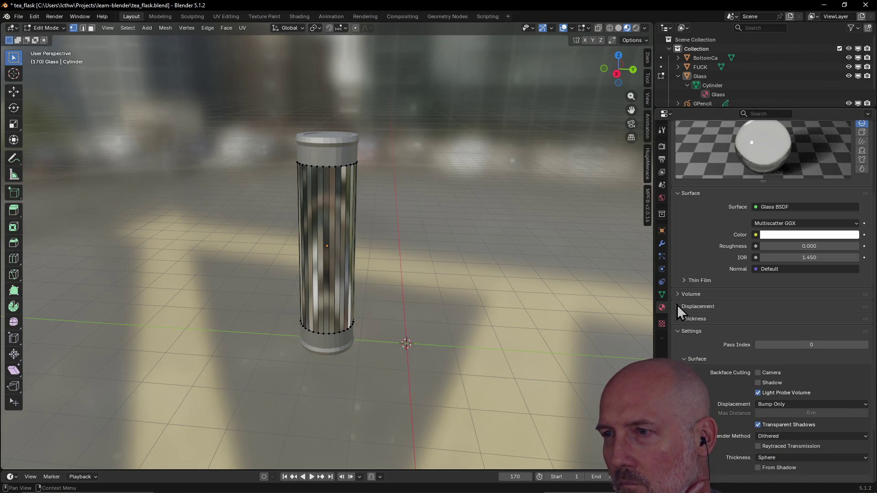
click(678, 317)
click(679, 318)
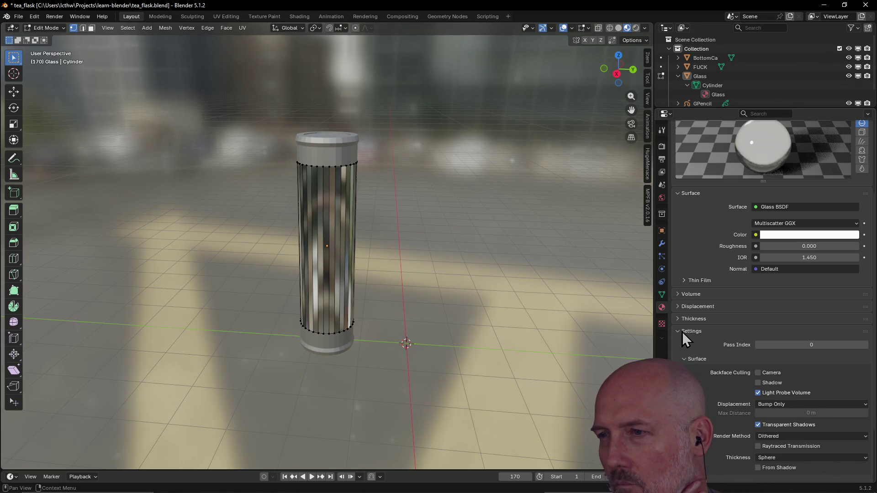
scroll(681, 332, up, 5)
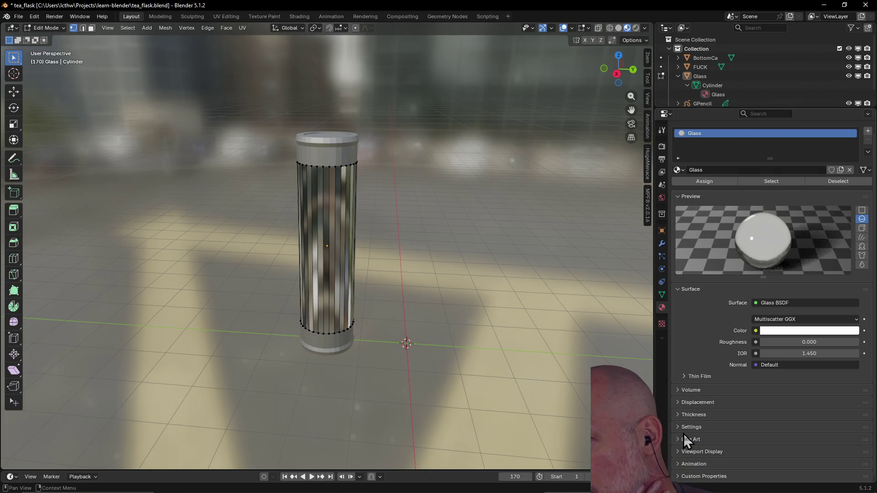
Check the material Settings section, then lower the Glass BSDF colour alpha to about 0.311
click(677, 427)
scroll(725, 383, down, 5)
scroll(727, 388, down, 3)
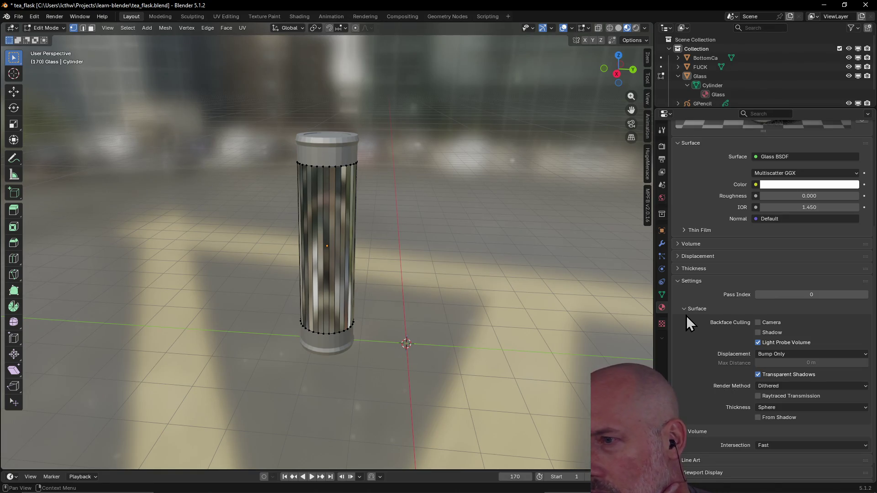
click(679, 280)
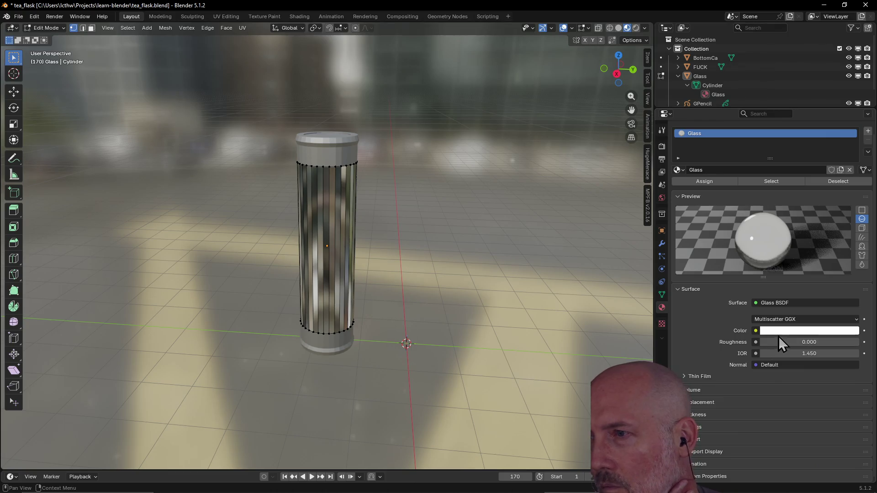
click(801, 330)
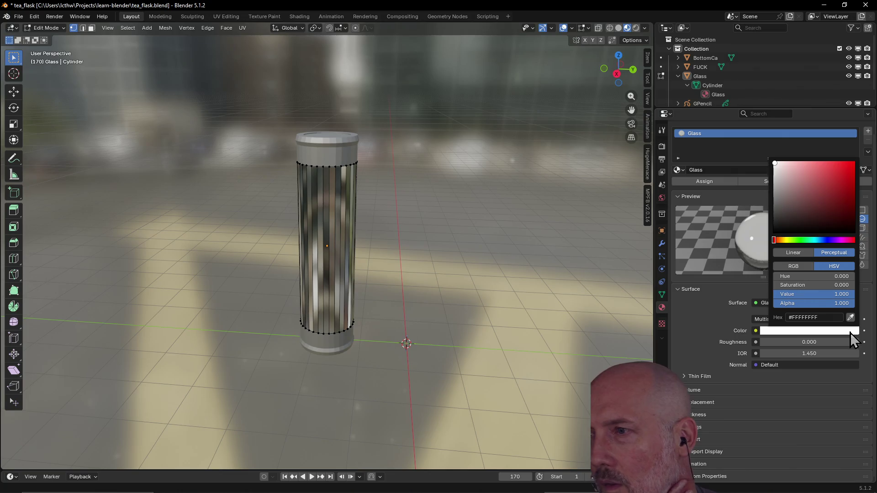
mouse_move(841, 307)
mouse_down()
mouse_move(774, 304)
mouse_move(799, 304)
mouse_up()
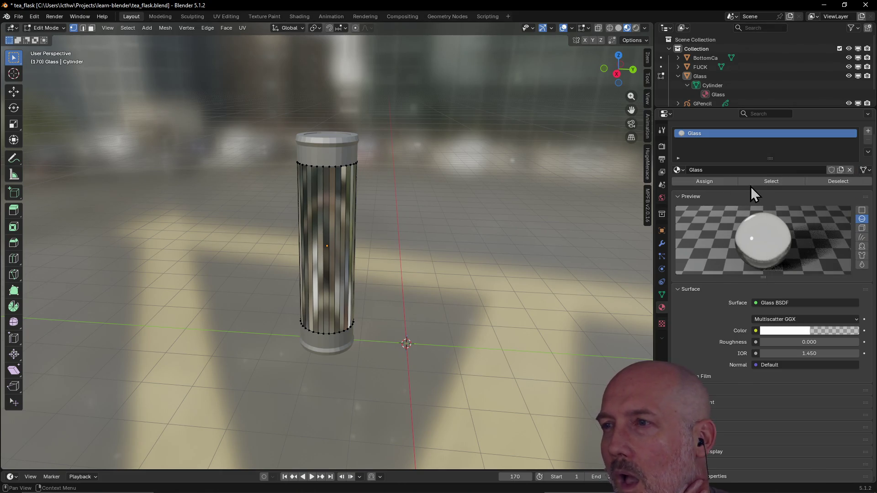
click(796, 304)
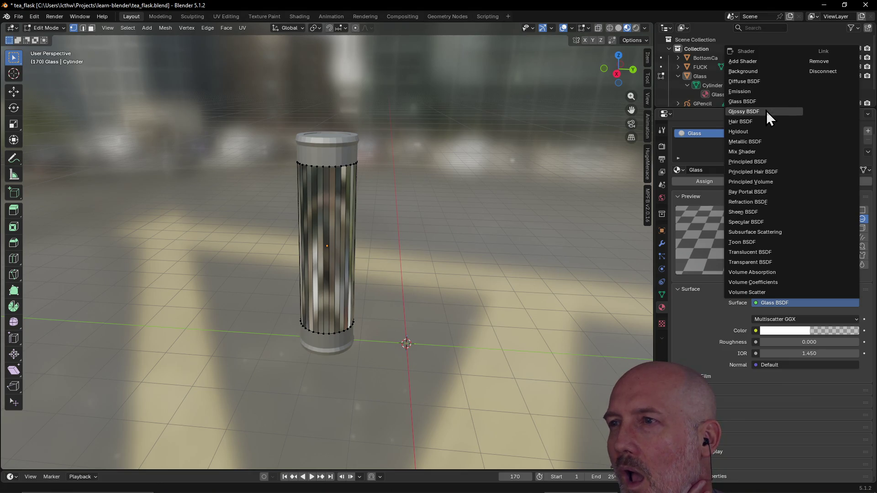
Switch back to Principled BSDF, keep base colour alpha full, and set material Alpha around 0.156
click(760, 161)
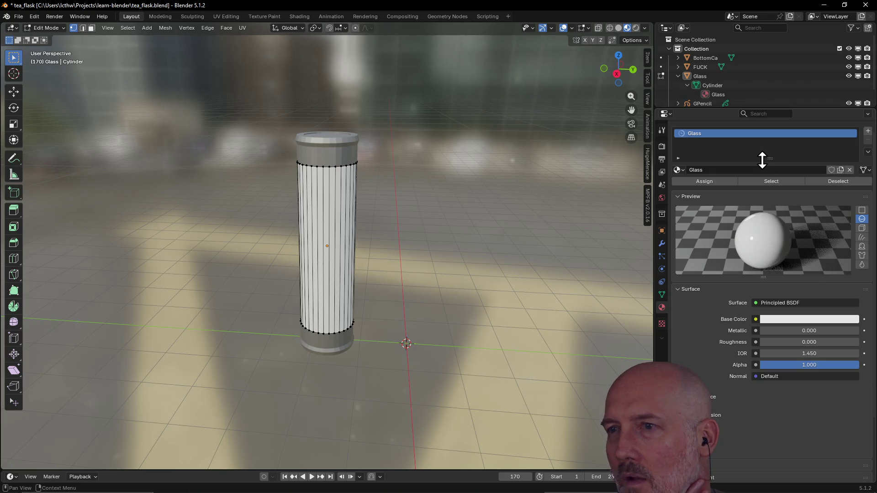
click(812, 322)
drag(843, 294, 790, 298)
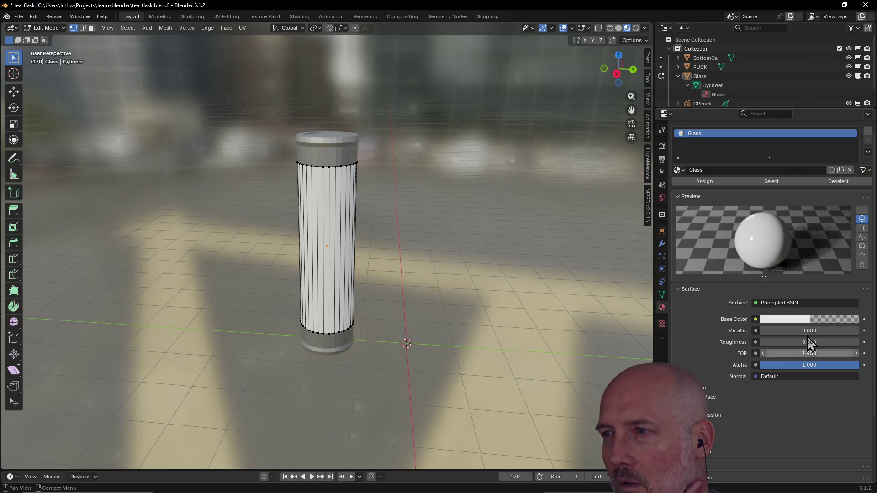
click(809, 319)
drag(783, 296, 850, 296)
drag(849, 365, 772, 365)
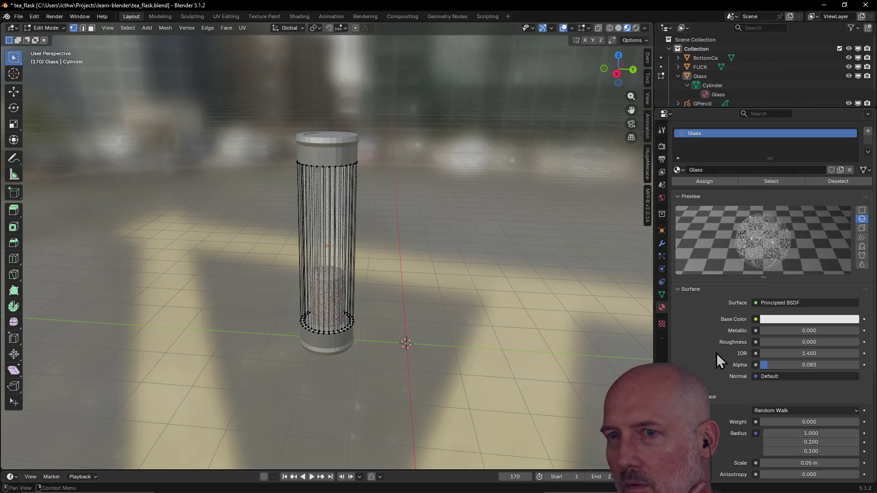
drag(767, 365, 774, 365)
Collapse the Subsurface settings and orbit around the flask
scroll(725, 352, down, 5)
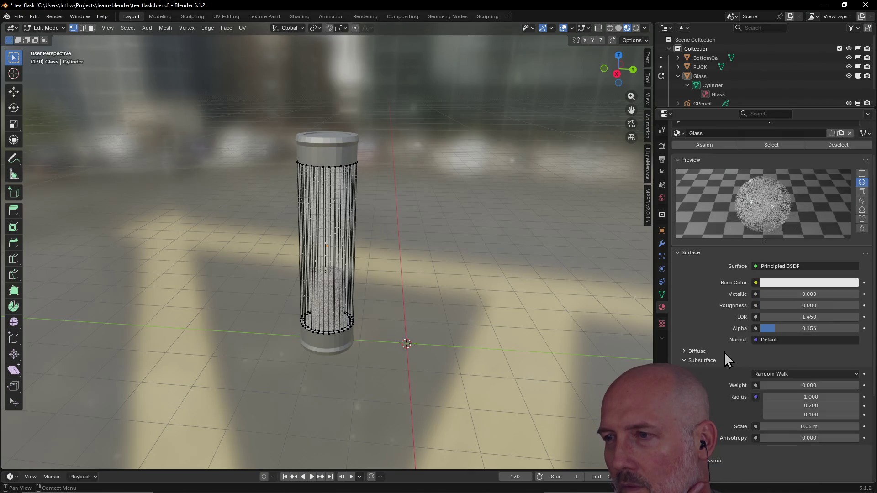
click(781, 286)
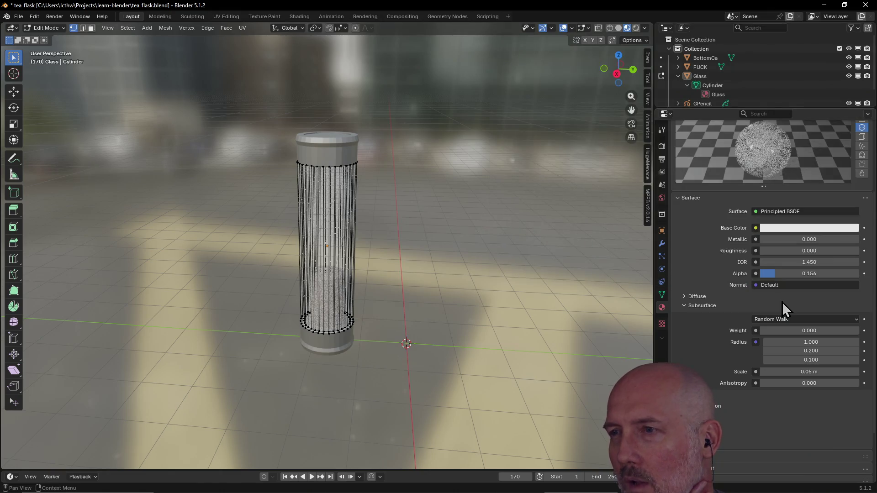
click(685, 307)
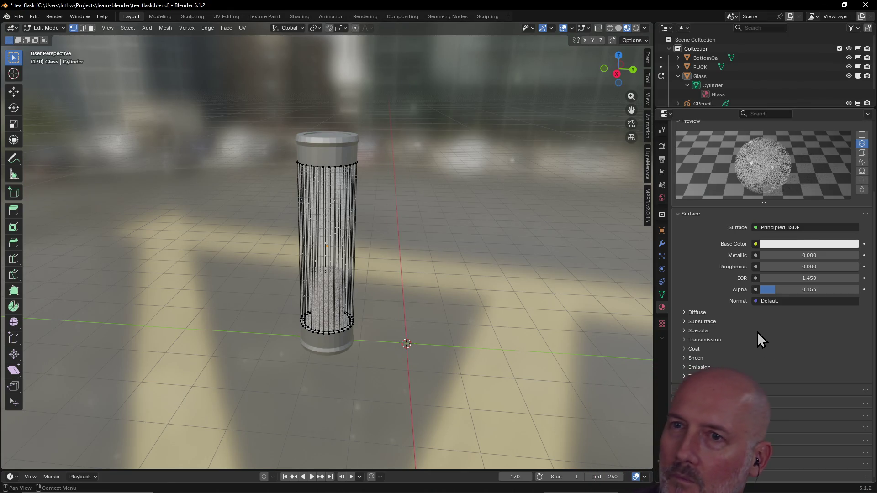
middle_drag(329, 288, 520, 274)
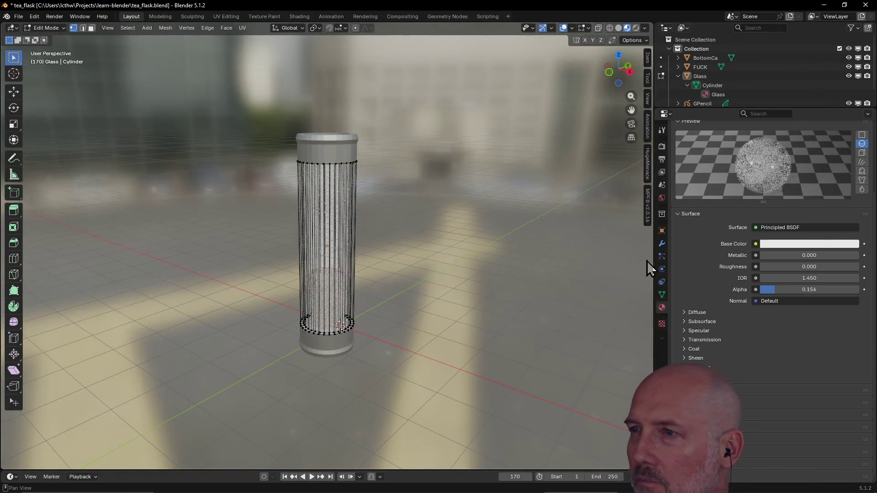
Drop the base colour alpha to 0.000 and set the material Alpha to 0.000
click(801, 245)
drag(851, 217, 777, 217)
click(790, 341)
click(769, 331)
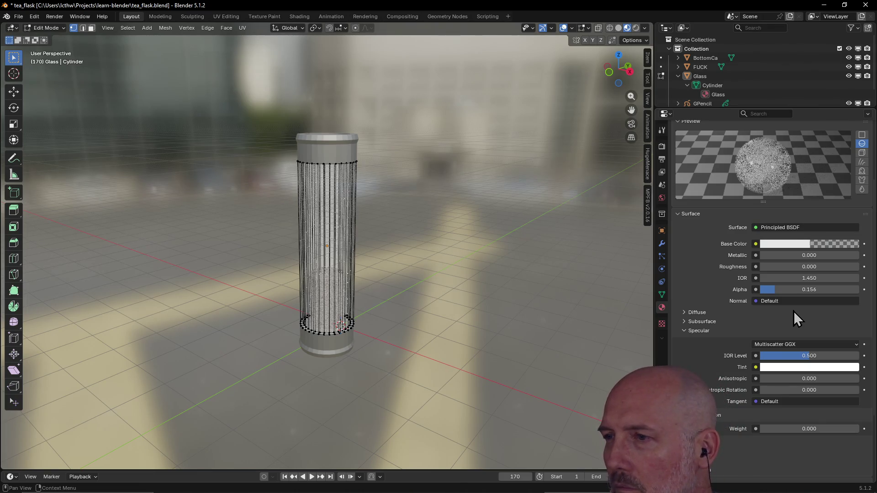
click(713, 331)
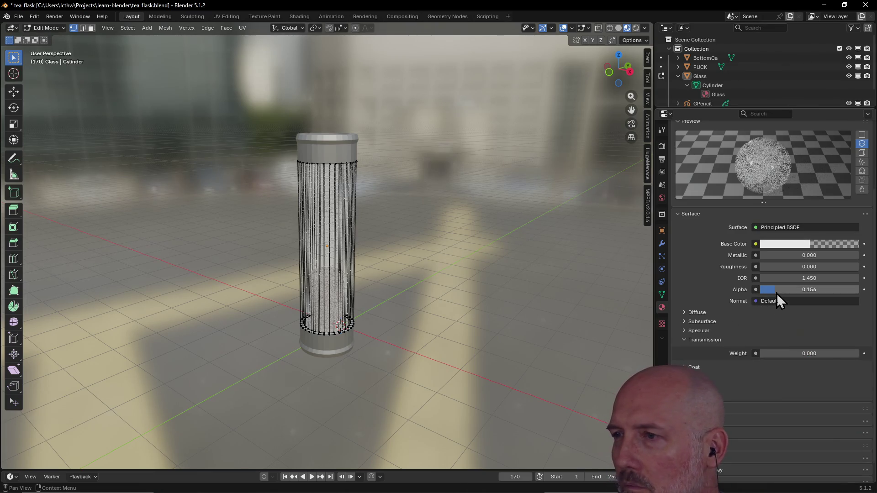
drag(774, 292, 749, 294)
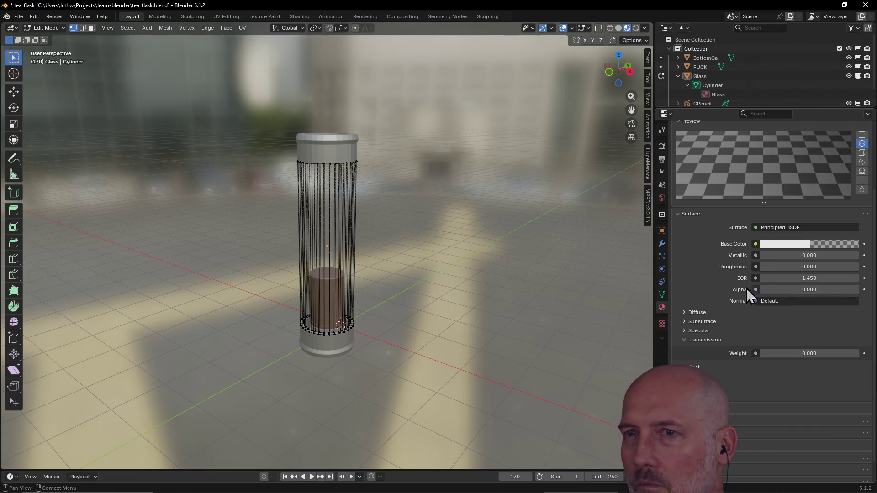
Orbit to a lower, closer view and adjust the material Alpha value
mouse_move(454, 299)
middle_down()
mouse_move(514, 290)
mouse_move(419, 279)
mouse_move(366, 298)
mouse_move(558, 275)
middle_up()
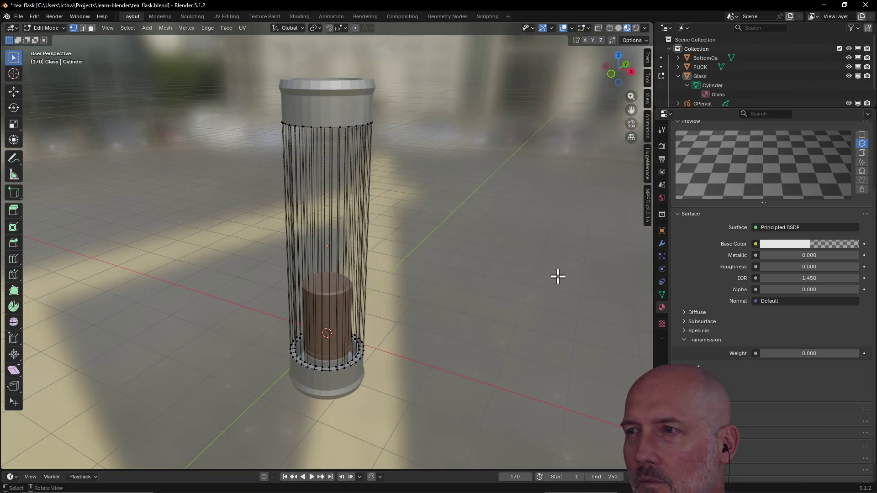
click(756, 289)
key(Escape)
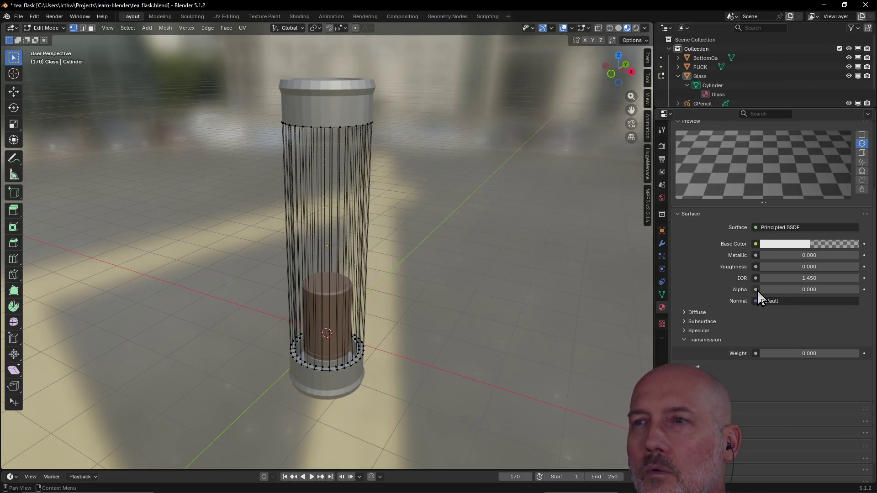
drag(763, 290, 766, 289)
mouse_move(491, 309)
middle_down()
mouse_move(462, 302)
mouse_move(535, 273)
mouse_move(566, 280)
mouse_move(499, 313)
mouse_move(494, 284)
mouse_move(425, 305)
middle_up()
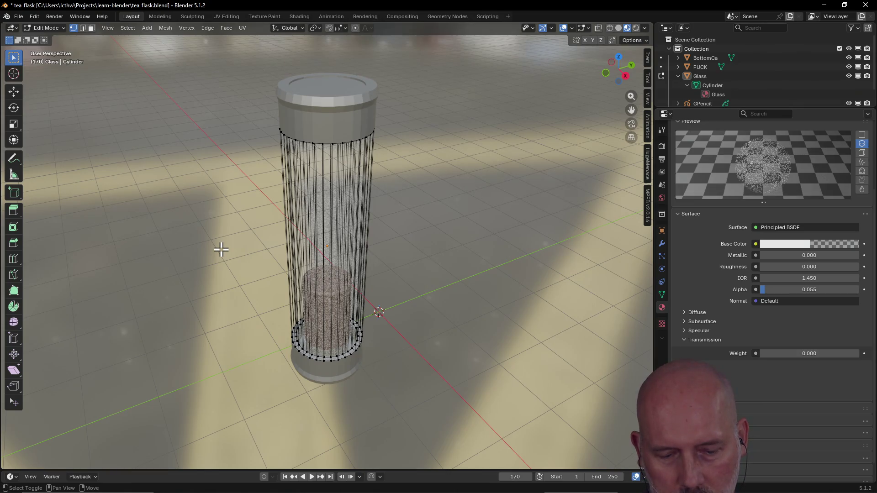
Briefly toggle wireframe, then zoom and orbit down to a level view of the see-through flask
key(shift+z)
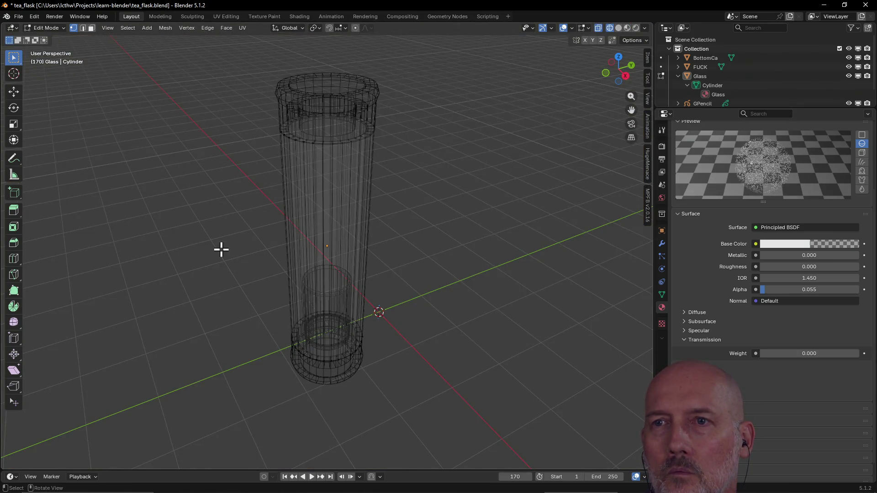
key(shift+z)
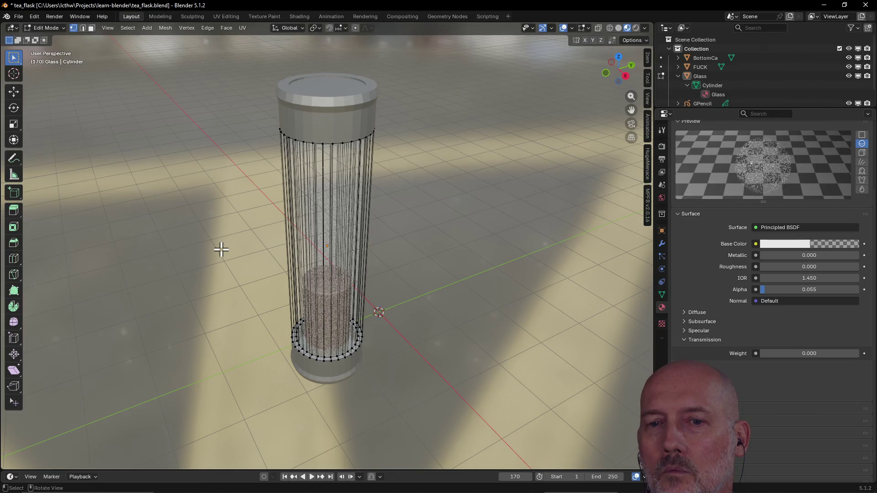
scroll(268, 180, down, 4)
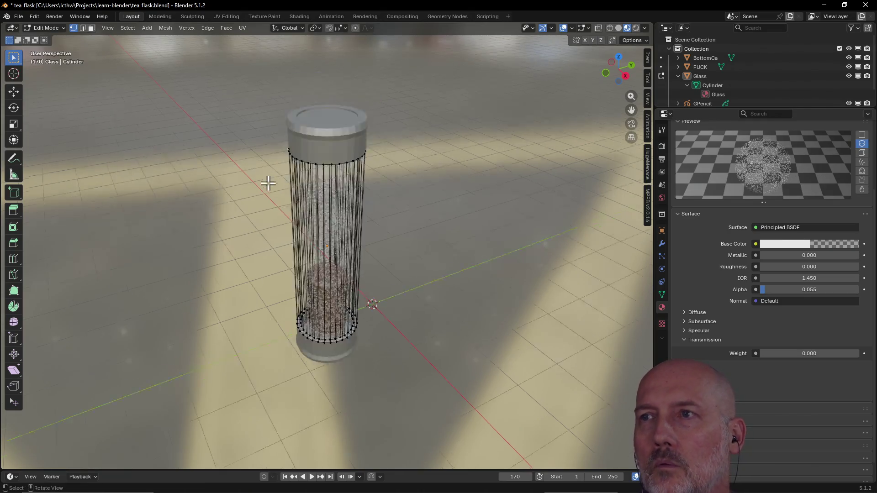
mouse_move(364, 223)
middle_down()
mouse_move(428, 215)
mouse_move(354, 233)
middle_up()
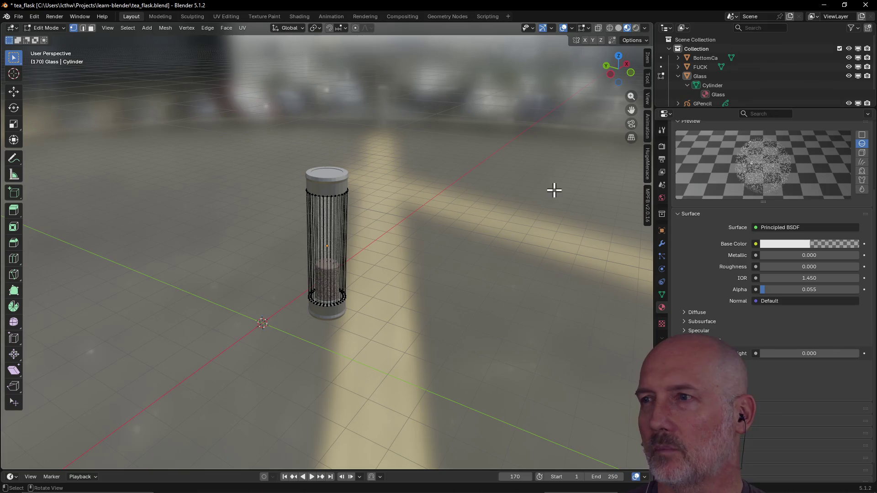
scroll(802, 171, up, 1)
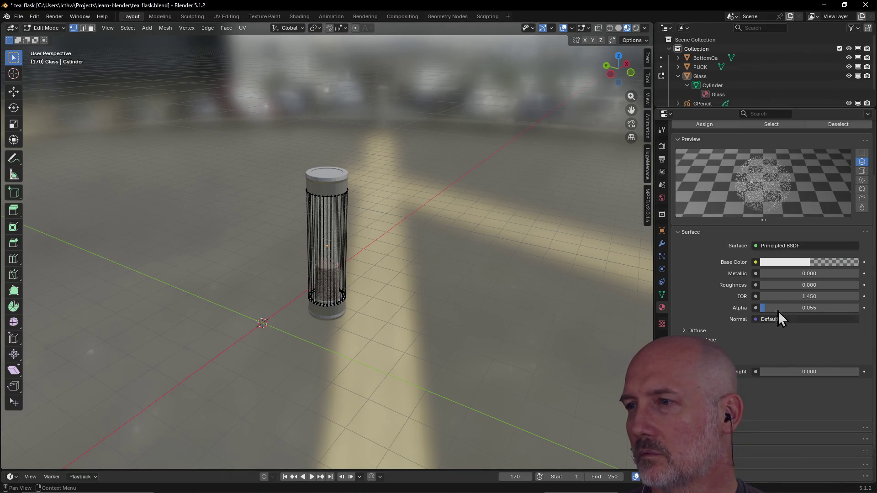
mouse_move(768, 314)
mouse_down()
mouse_move(754, 313)
mouse_move(761, 309)
mouse_up()
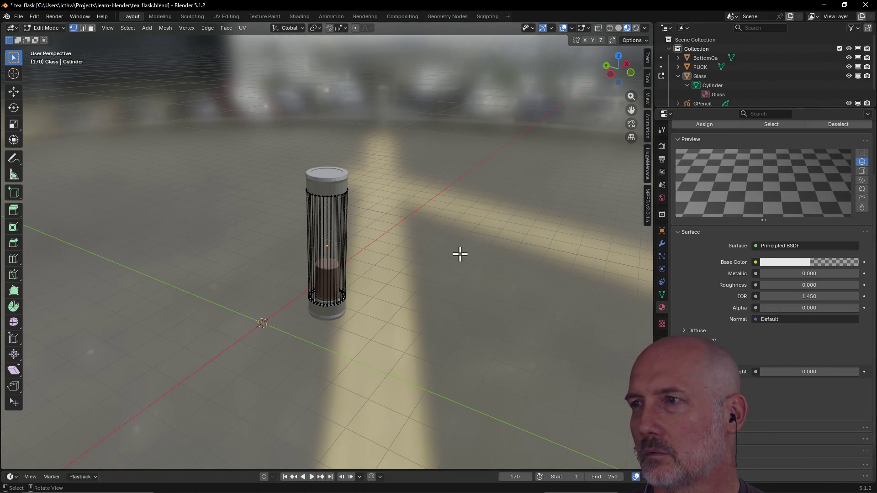
scroll(460, 255, up, 2)
mouse_move(460, 254)
middle_down()
mouse_move(457, 225)
mouse_move(547, 223)
mouse_move(364, 247)
mouse_move(304, 245)
mouse_move(320, 245)
middle_up()
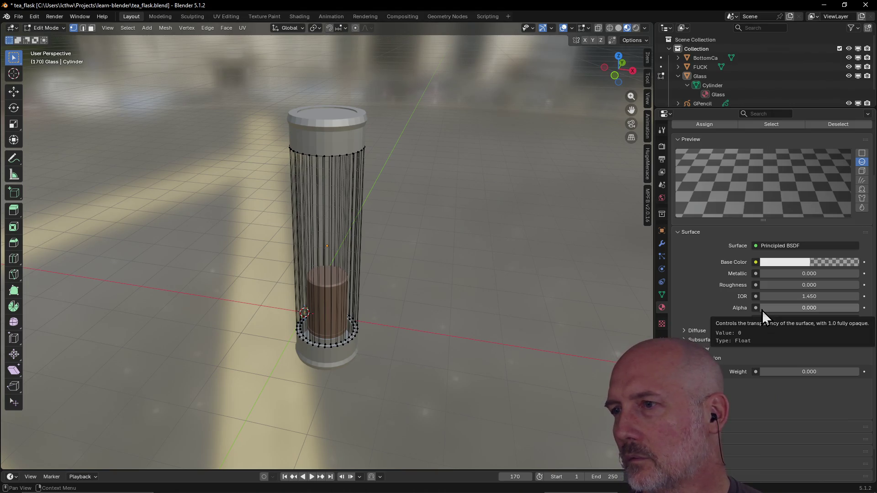
click(775, 245)
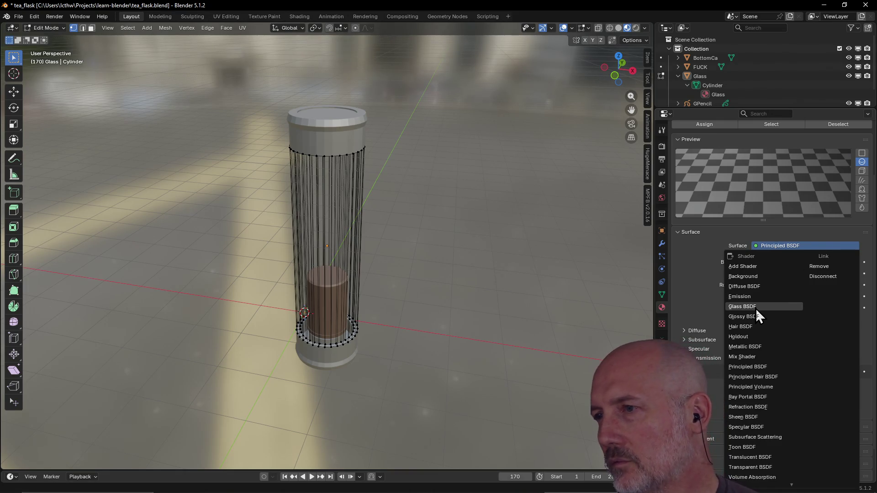
Make the Glass cylinder's surface a Glass BSDF, enter Face select mode, and show Texture Paint
click(756, 308)
mouse_move(544, 248)
middle_down()
mouse_move(417, 210)
mouse_move(495, 210)
middle_up()
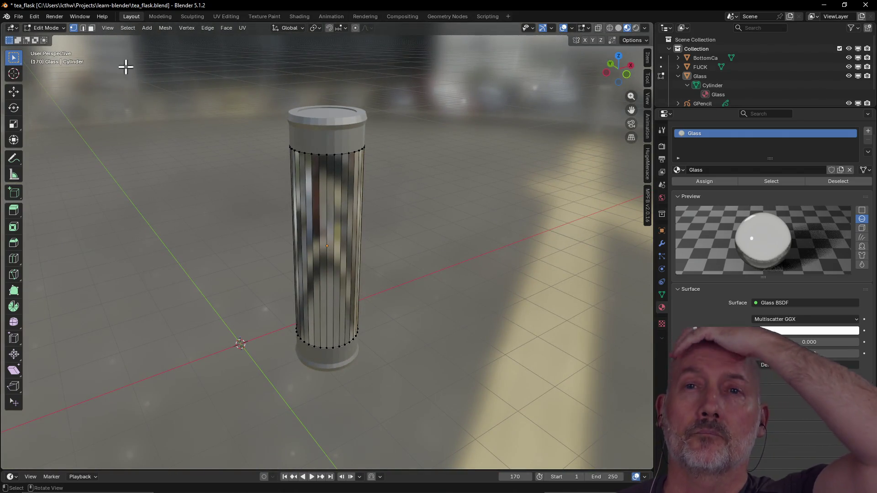
click(91, 28)
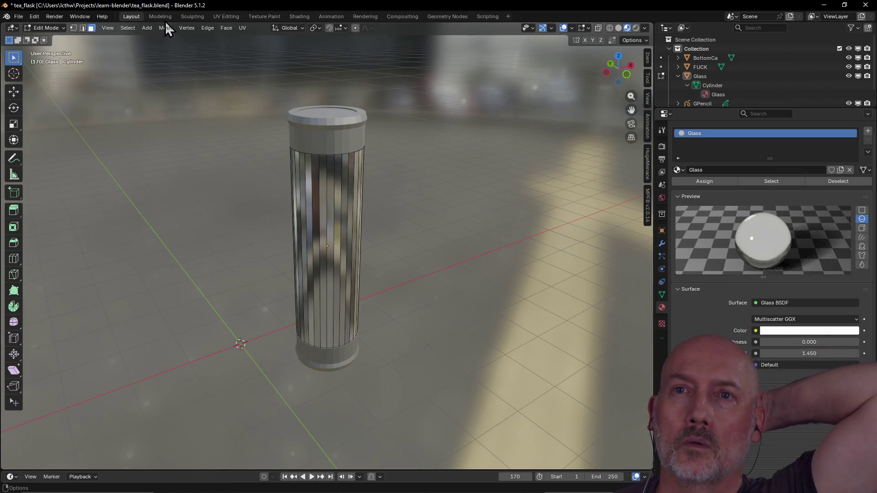
click(264, 17)
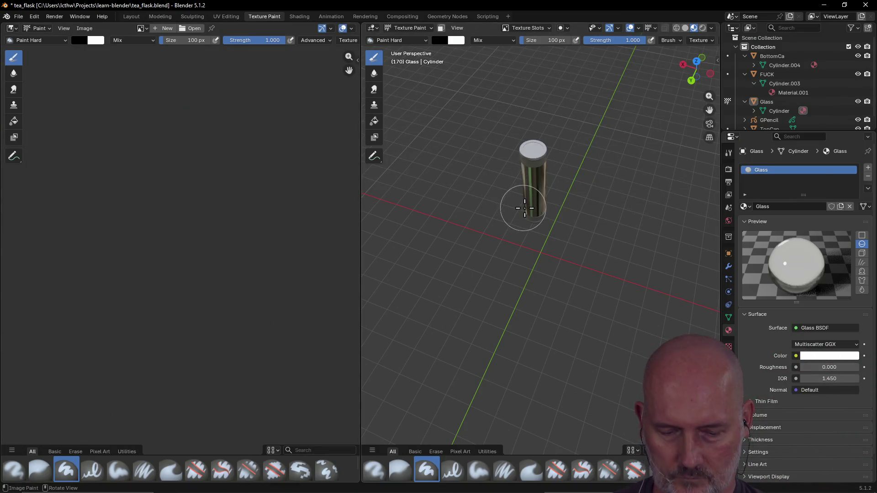
Light the viewport preview with the city HDRI at 0.3 world opacity and 0.5 blur
mouse_move(513, 204)
middle_down()
mouse_move(475, 160)
mouse_move(610, 177)
mouse_move(536, 176)
mouse_move(540, 187)
mouse_move(525, 189)
mouse_move(530, 180)
middle_up()
click(712, 29)
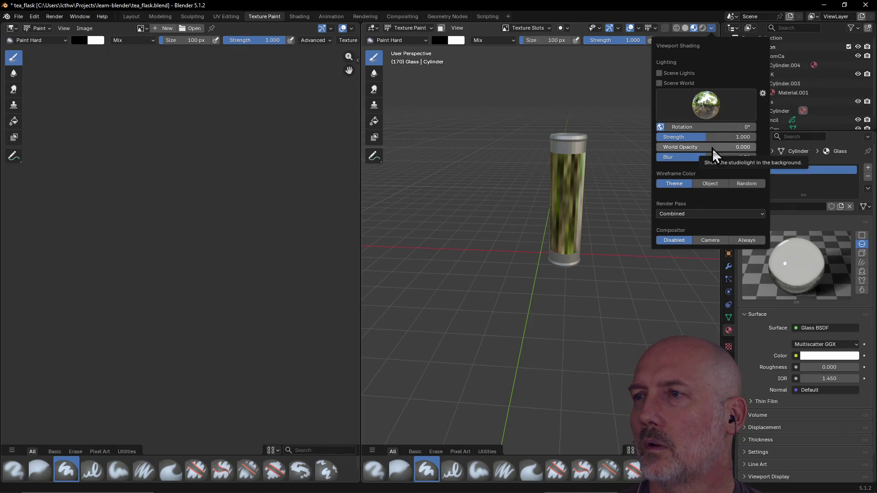
drag(694, 147, 725, 147)
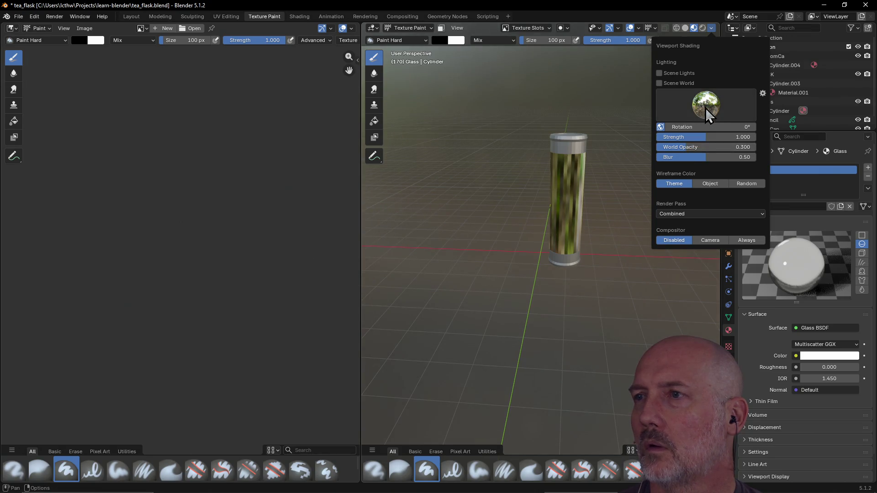
click(701, 106)
click(554, 140)
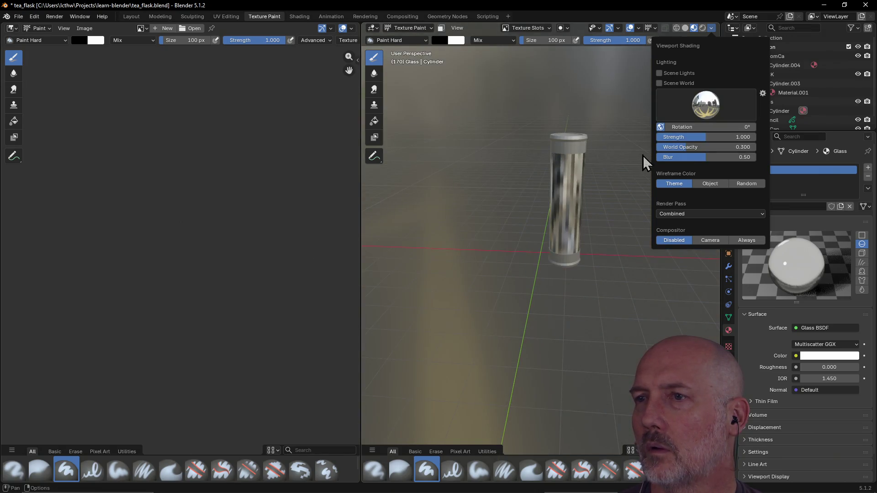
mouse_move(602, 183)
middle_down()
mouse_move(598, 197)
mouse_move(667, 196)
mouse_move(539, 197)
mouse_move(584, 196)
middle_up()
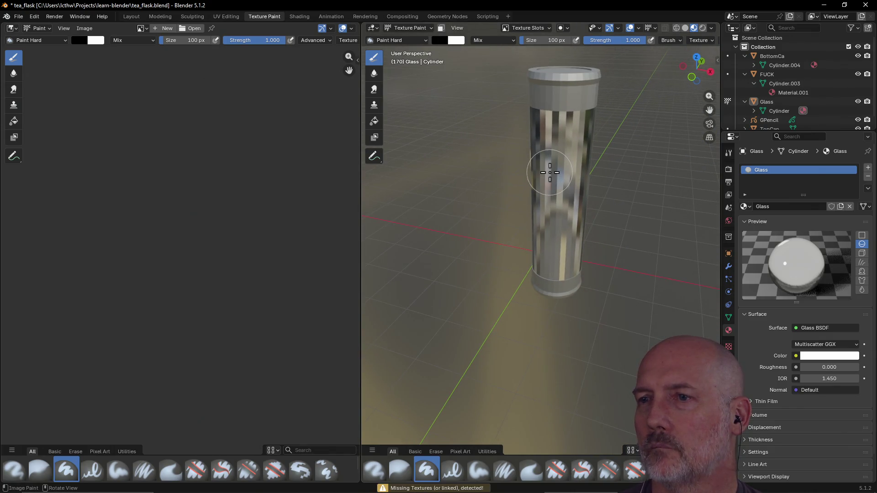
Frame the glass cylinder with View Selected, inspect it, then switch over to the web browser
key(grave)
click(612, 205)
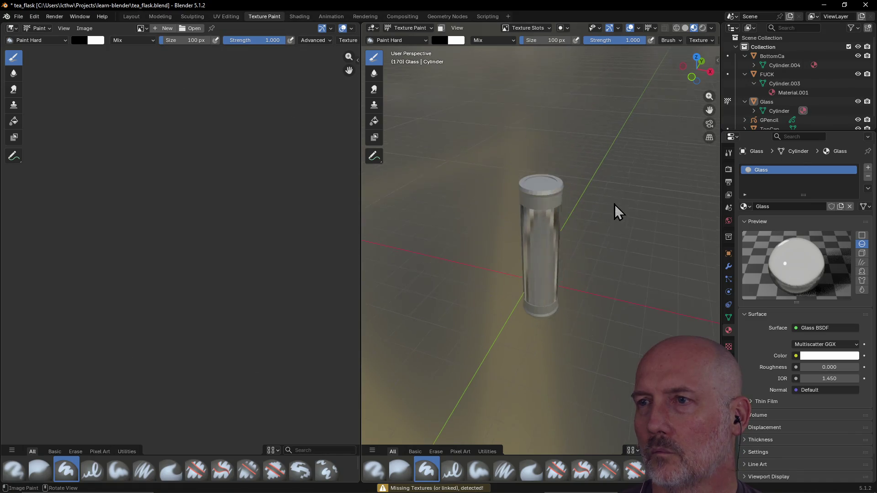
scroll(615, 203, up, 3)
mouse_move(614, 203)
middle_down()
mouse_move(609, 217)
mouse_move(604, 212)
mouse_move(633, 212)
mouse_move(552, 221)
middle_up()
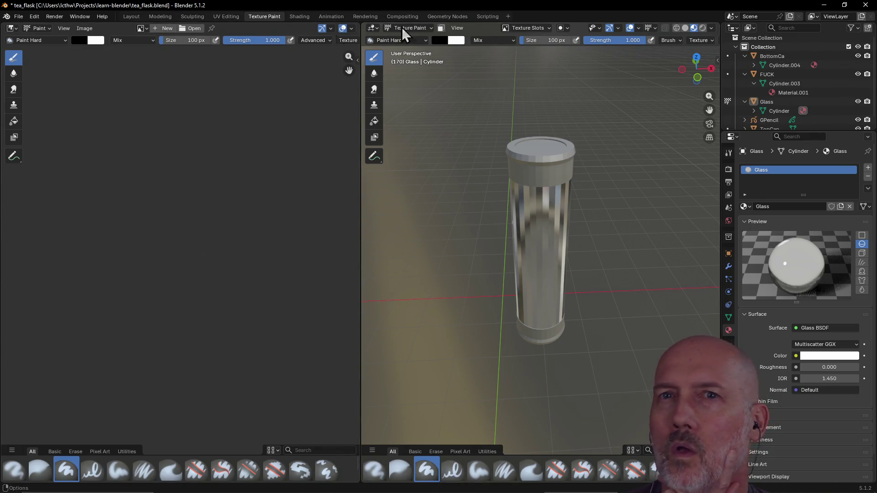
click(63, 17)
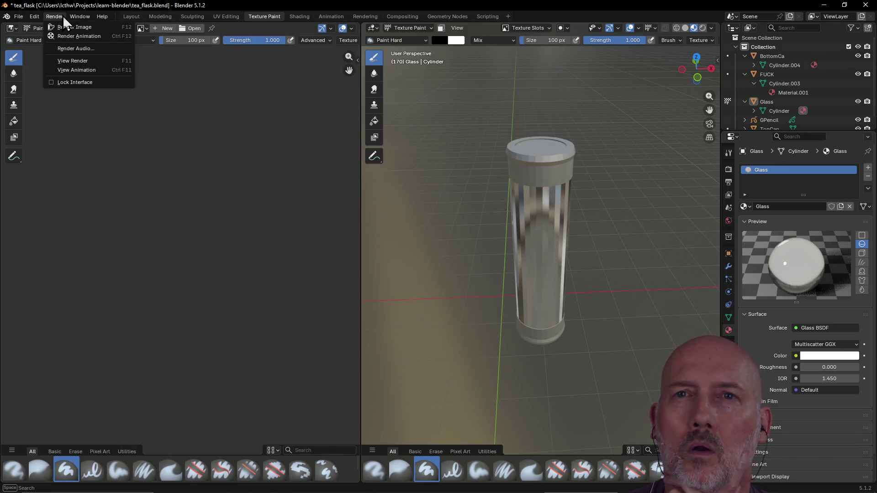
click(161, 144)
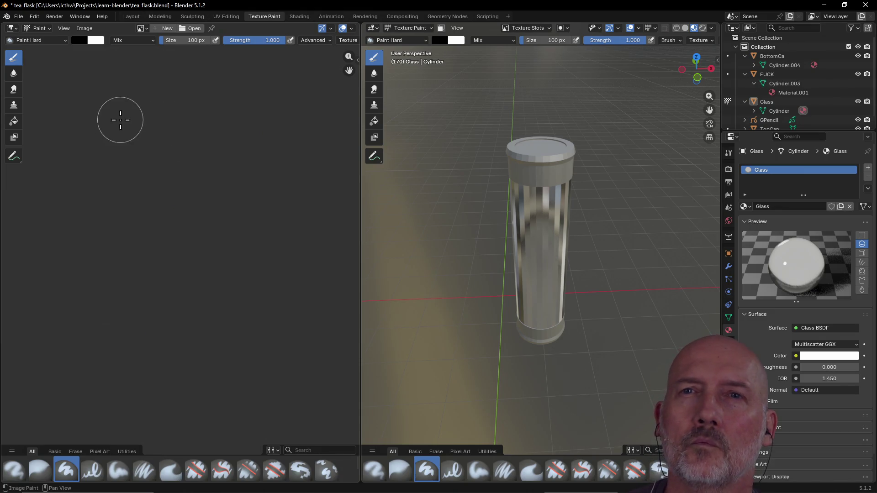
key(alt+Tab)
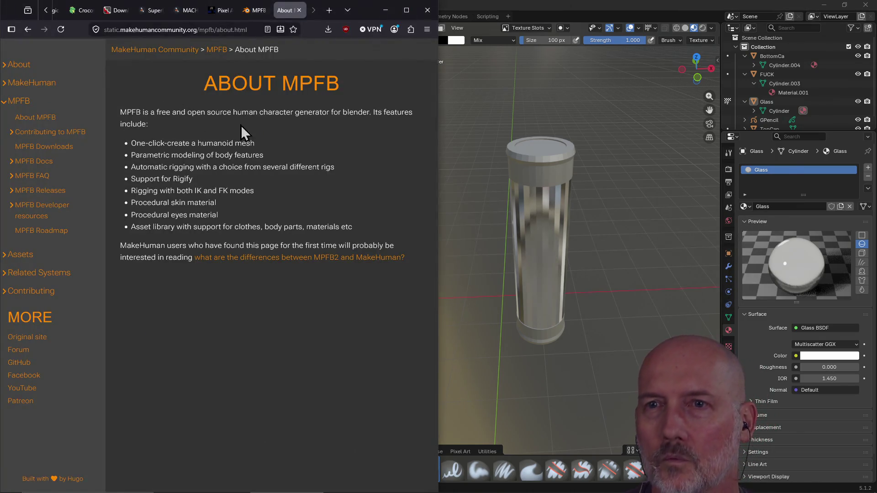
Google 'blender smooth view', read the expanded AI Overview, then close the tab and return to Blender
key(ctrl+t)
text(blender s)
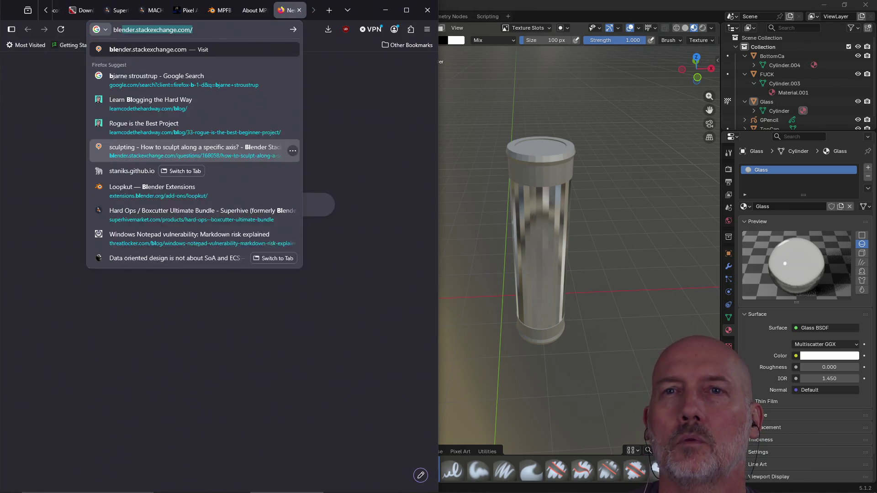
text(mooth view)
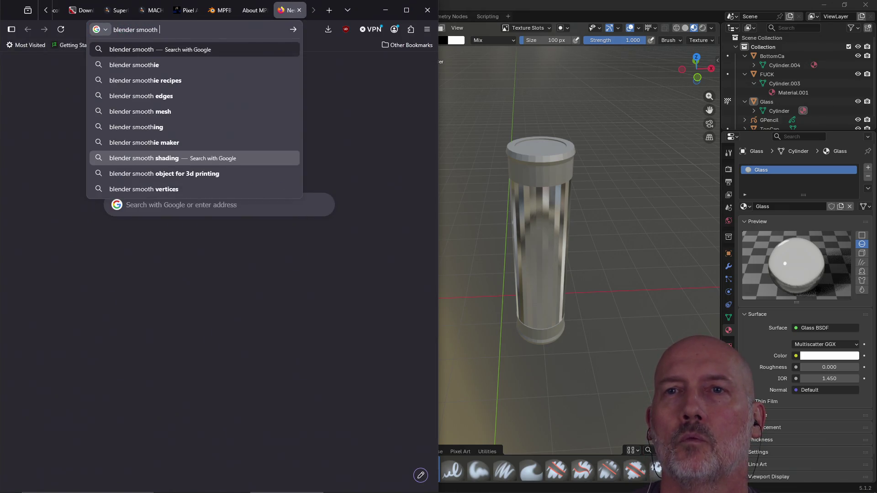
key(Return)
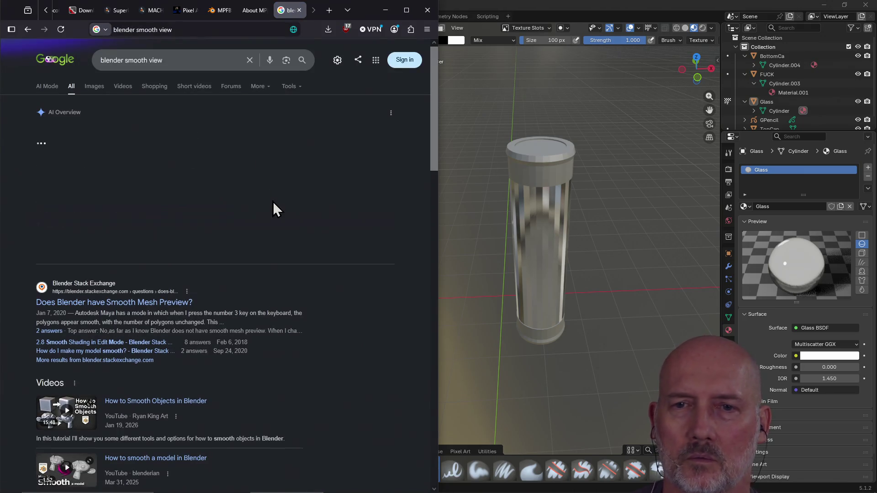
click(193, 251)
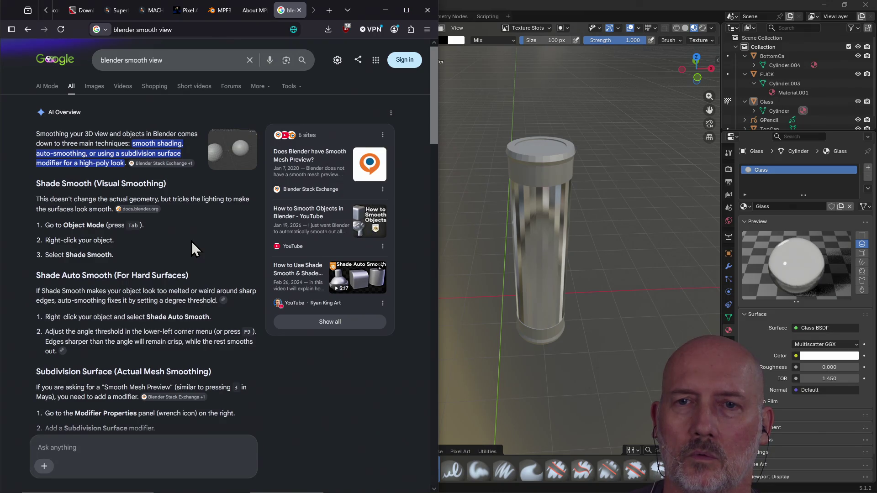
click(300, 10)
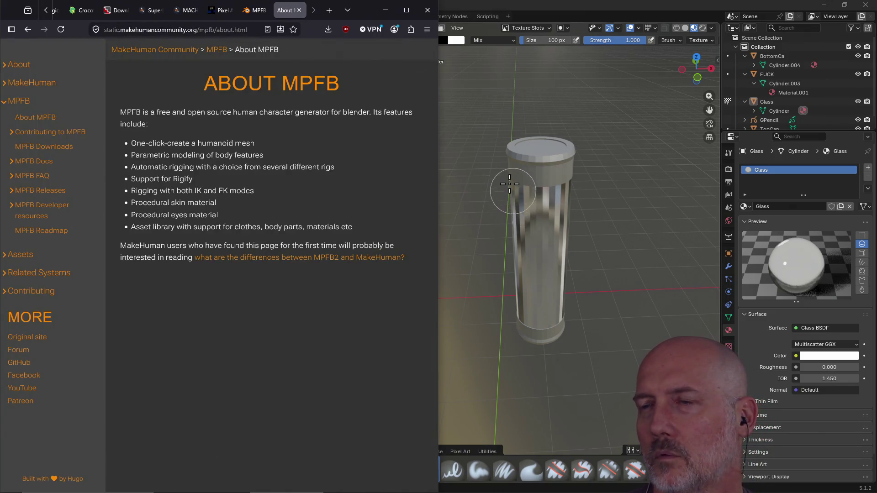
click(510, 180)
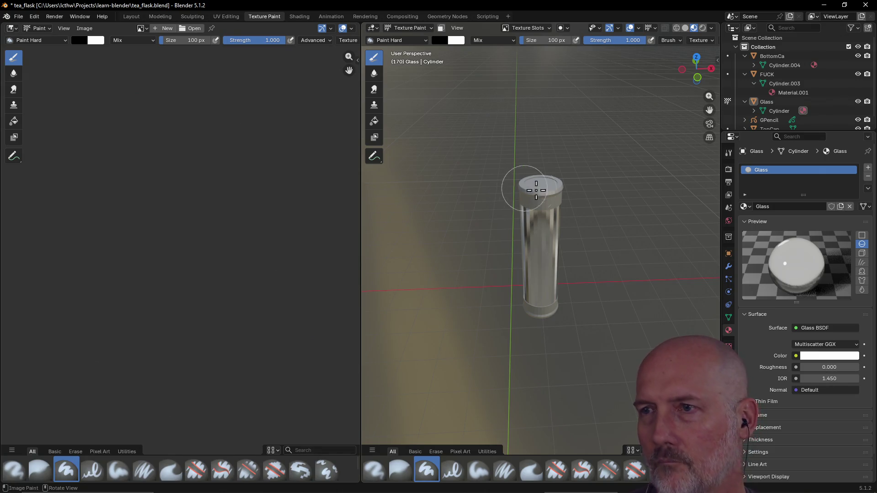
Back in the Layout workspace, apply smooth shading to the glass cylinder
click(131, 16)
right_click(312, 141)
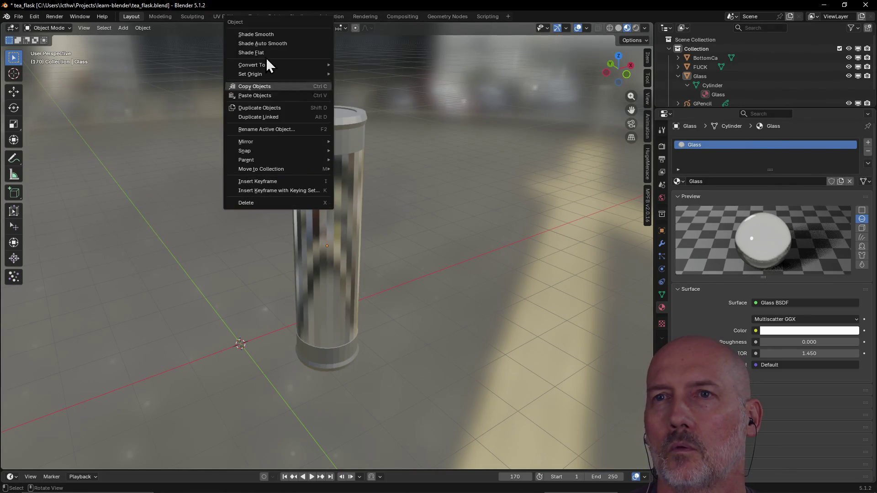
click(325, 225)
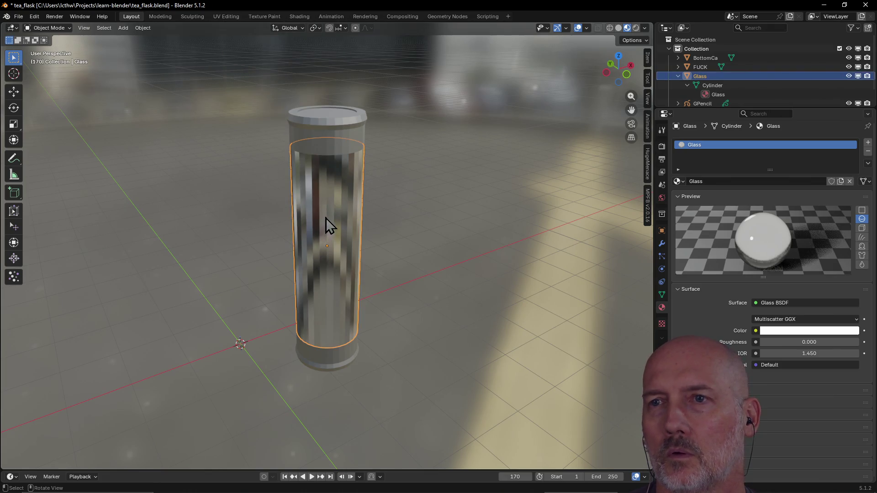
right_click(325, 218)
click(283, 103)
Apply Shade Auto Smooth to the TopCap object
mouse_move(245, 208)
middle_down()
mouse_move(423, 187)
mouse_move(358, 231)
mouse_move(329, 186)
middle_up()
click(328, 138)
right_click(328, 138)
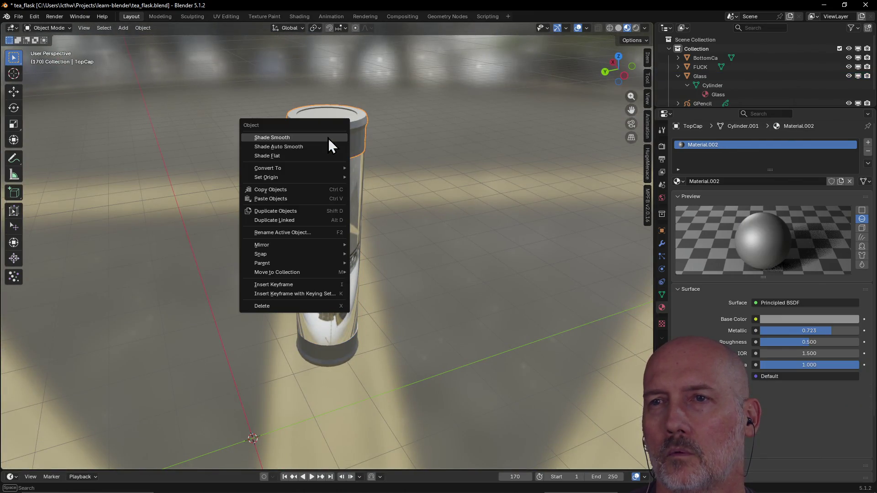
click(311, 138)
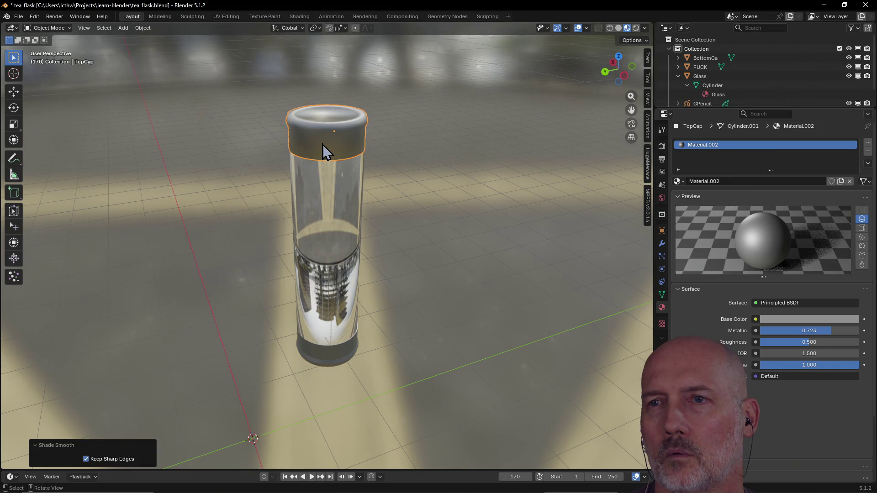
right_click(322, 145)
click(311, 157)
middle_drag(312, 157, 386, 143)
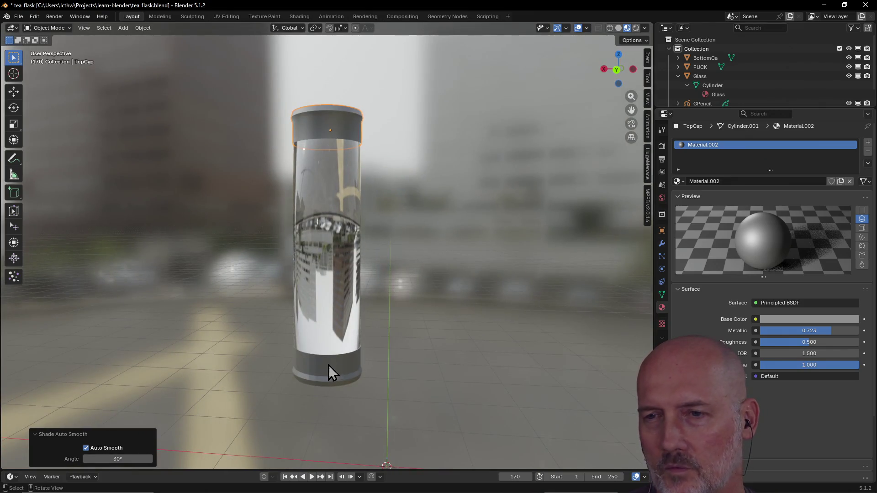
Apply Shade Auto Smooth at 30° to the bottom cap
click(328, 365)
right_click(327, 366)
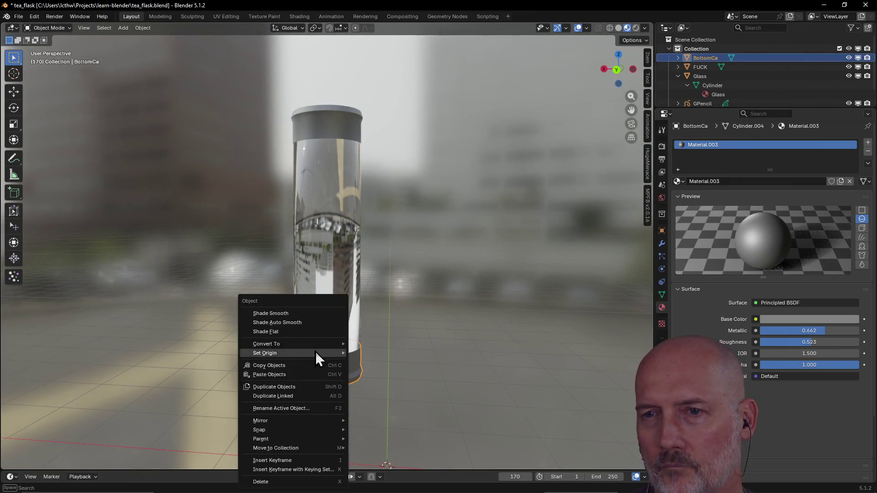
click(315, 323)
mouse_move(344, 250)
middle_down()
mouse_move(258, 270)
mouse_move(243, 251)
mouse_move(245, 261)
mouse_move(276, 258)
middle_up()
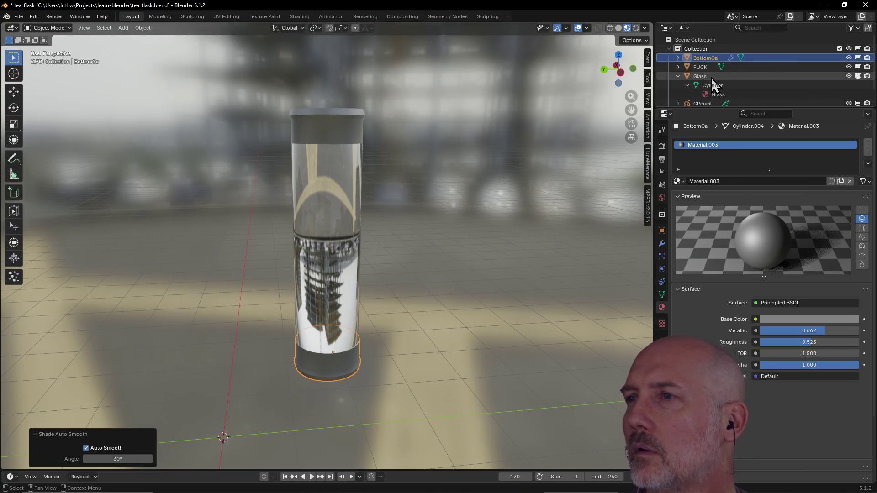
scroll(716, 82, down, 2)
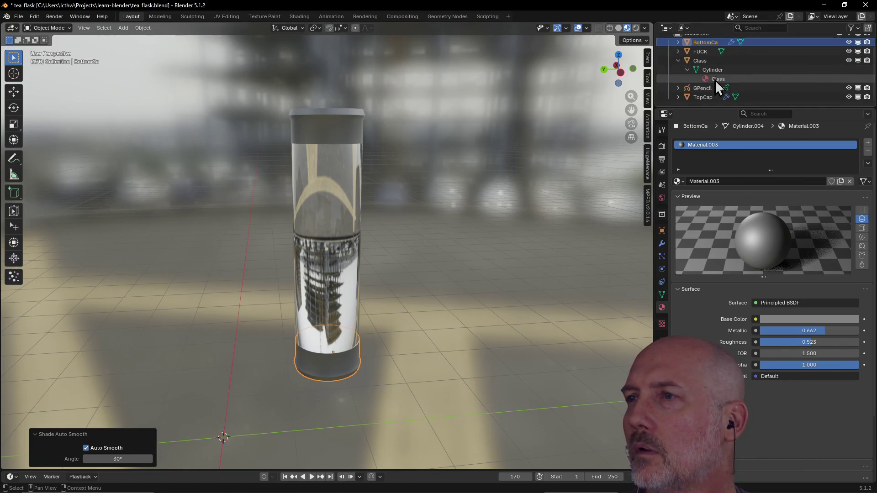
Select the Material.001 inner cylinder and apply Shade Auto Smooth at 30°
click(703, 62)
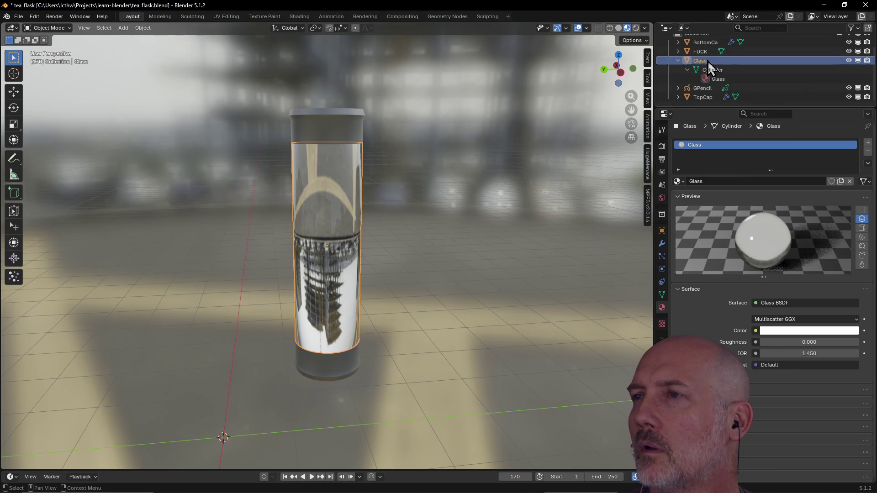
click(705, 54)
right_click(705, 54)
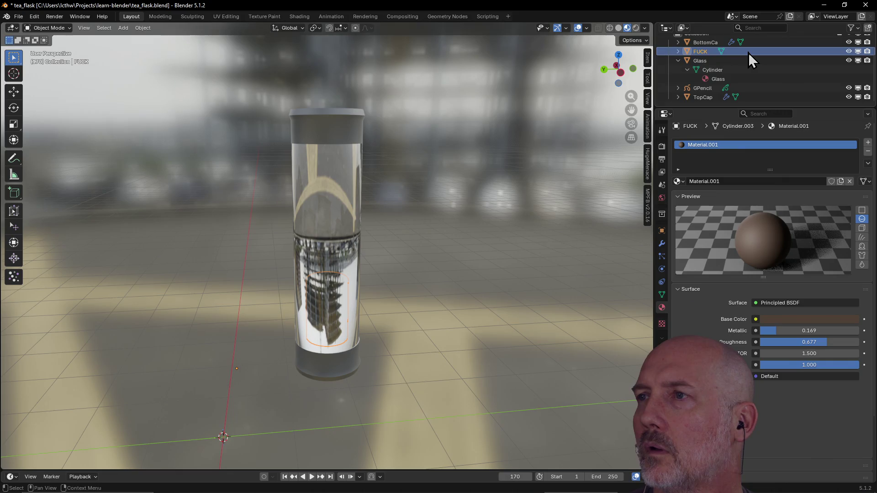
right_click(327, 303)
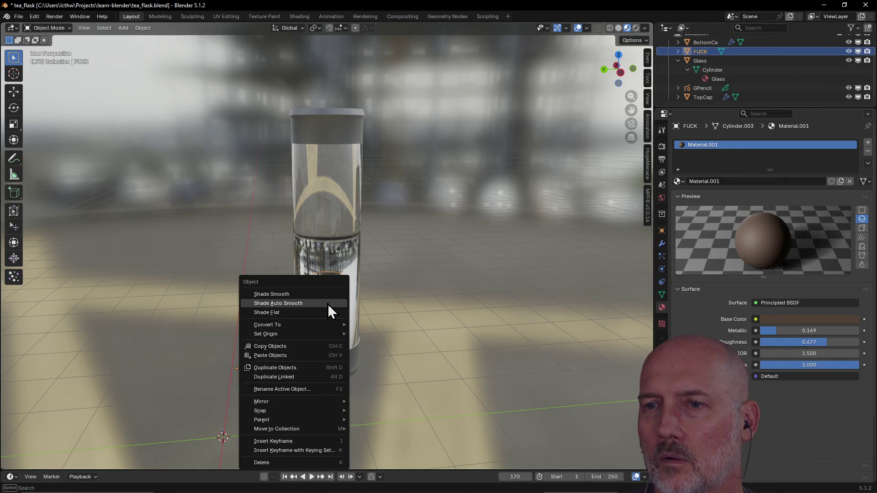
click(326, 304)
mouse_move(411, 286)
middle_down()
mouse_move(333, 288)
mouse_move(294, 259)
mouse_move(404, 282)
middle_up()
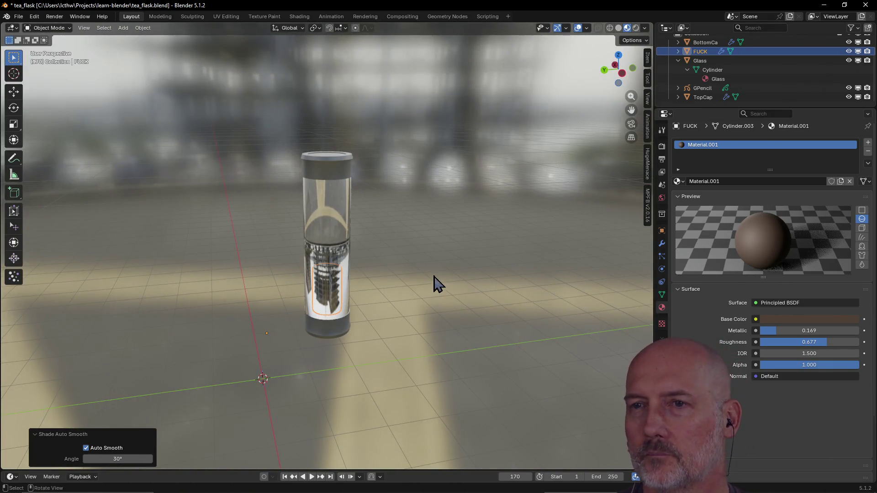
scroll(415, 272, up, 1)
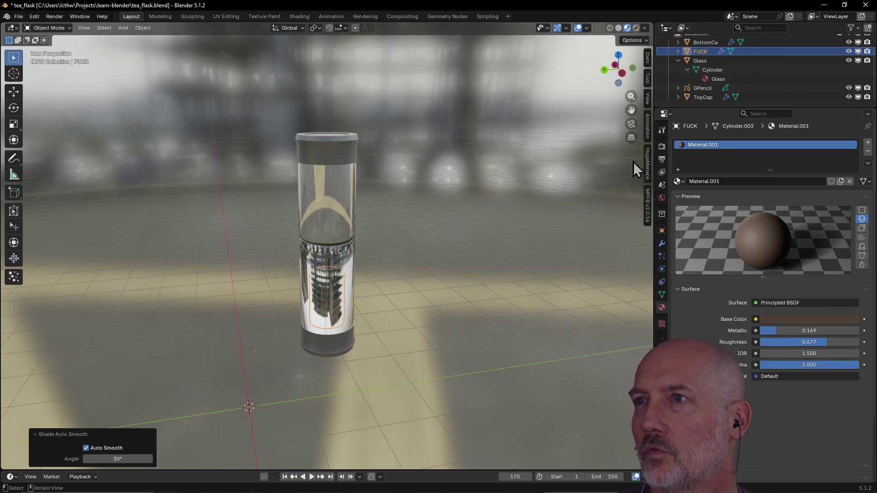
click(645, 29)
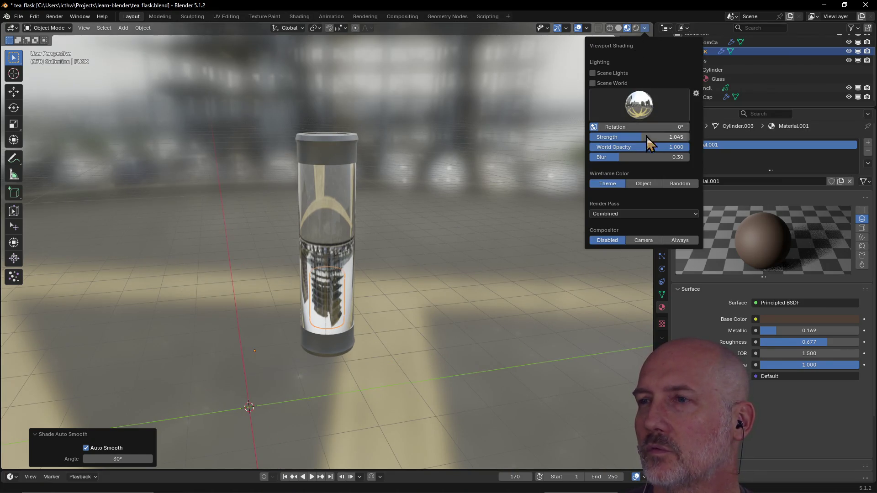
mouse_move(687, 147)
mouse_down()
mouse_move(621, 147)
mouse_move(658, 147)
mouse_up()
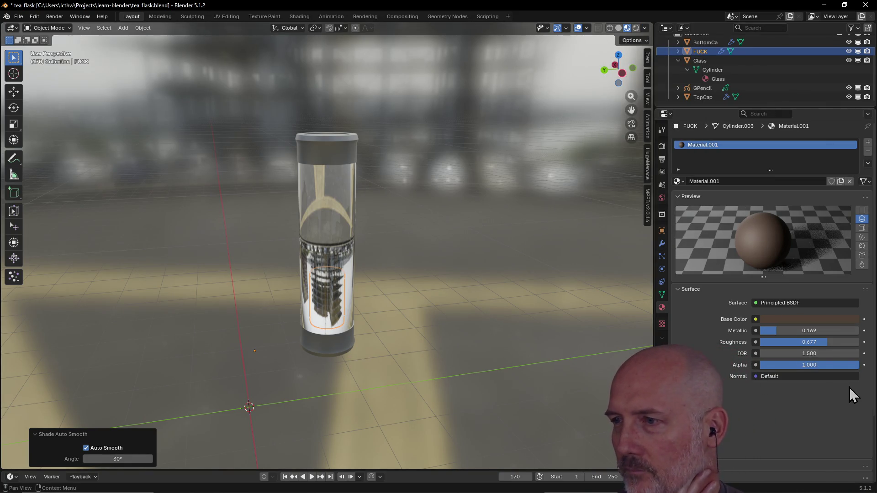
mouse_move(841, 365)
mouse_down()
mouse_move(760, 365)
mouse_move(834, 365)
mouse_up()
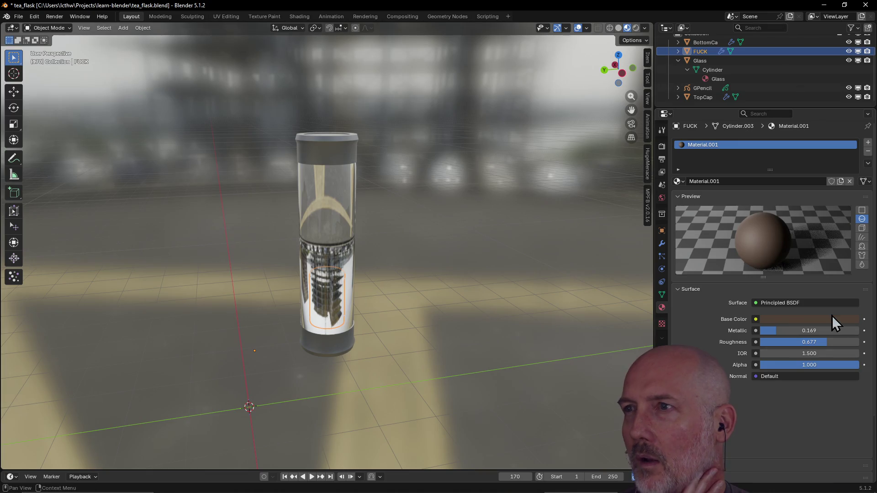
click(708, 61)
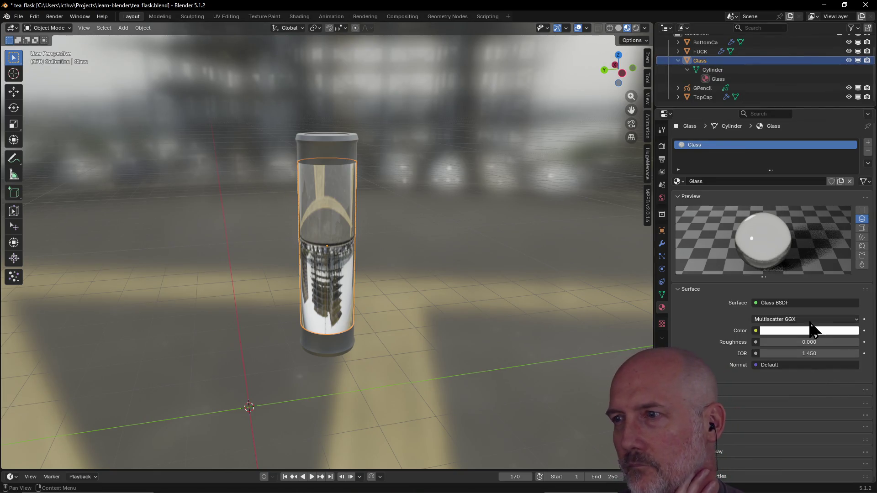
Switch the Glass material's surface to Principled BSDF with a light grey base colour
click(807, 304)
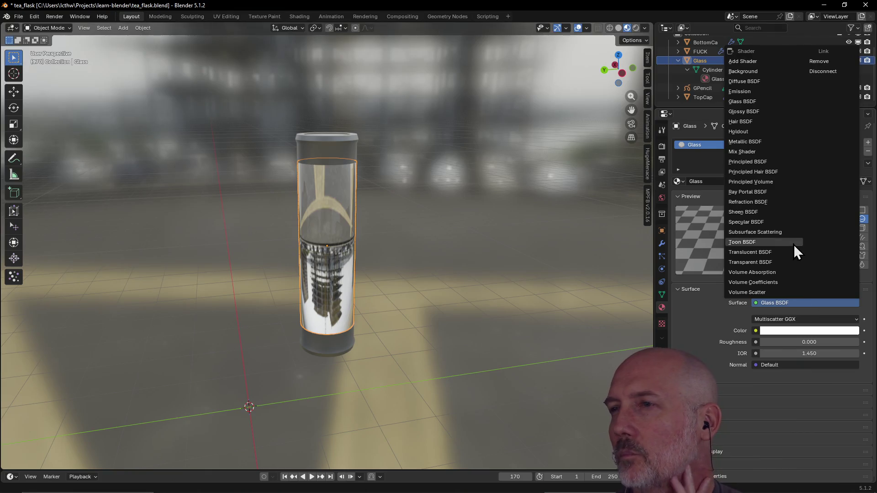
click(791, 162)
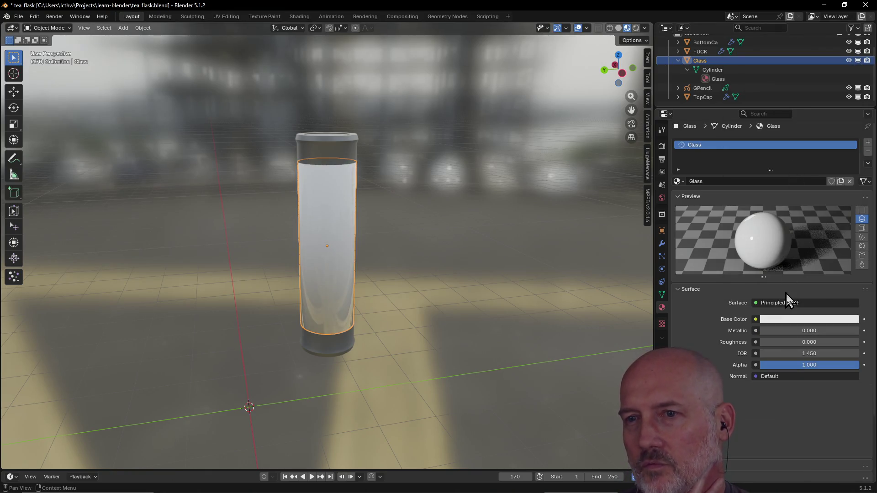
click(804, 319)
drag(840, 292, 774, 293)
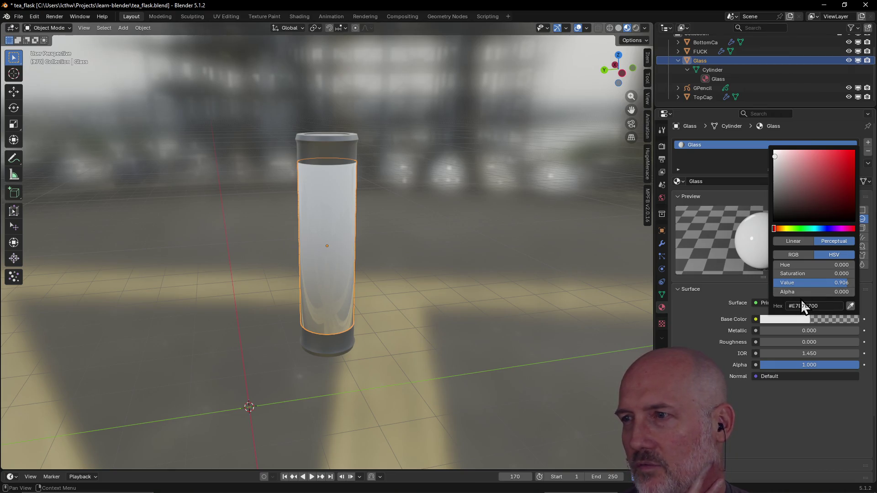
drag(802, 293, 857, 301)
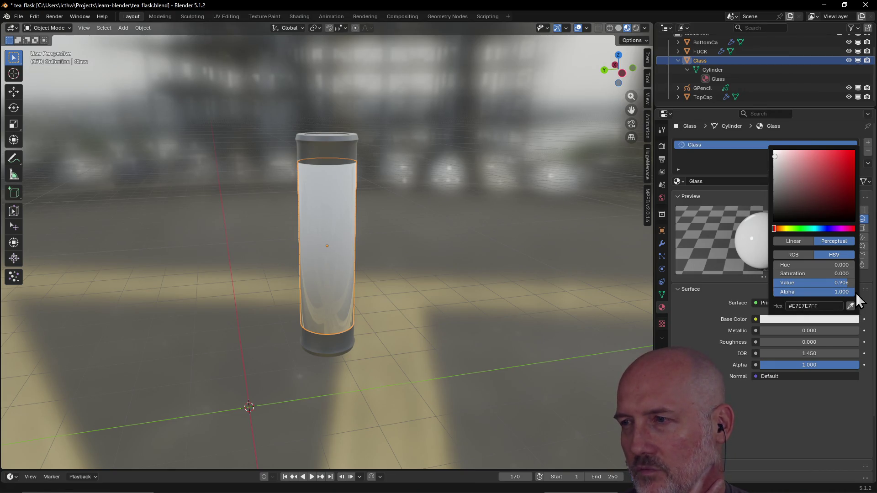
click(794, 399)
Set the material's Alpha to 0.1, then toggle the glass into and out of Edit Mode
click(806, 365)
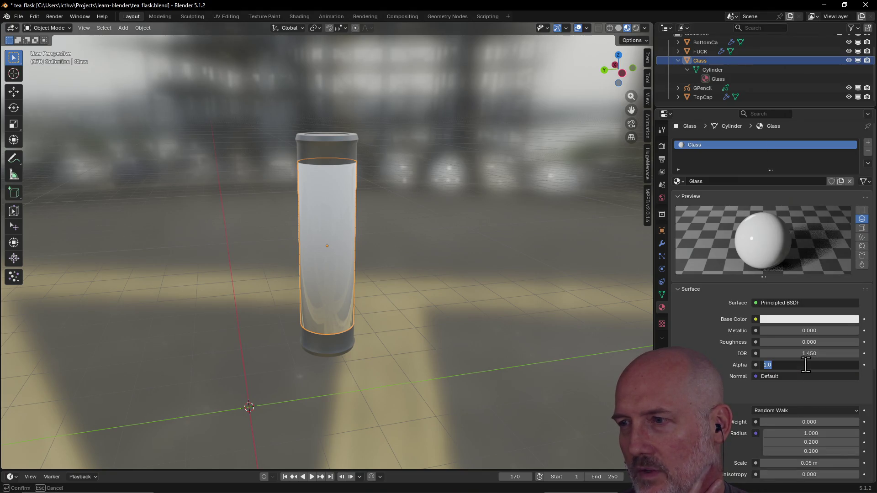
text(0)
key(Return)
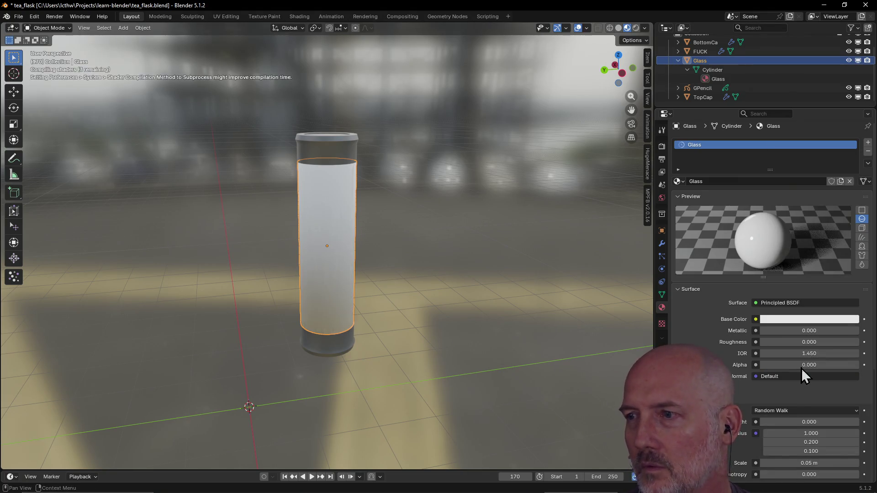
click(801, 368)
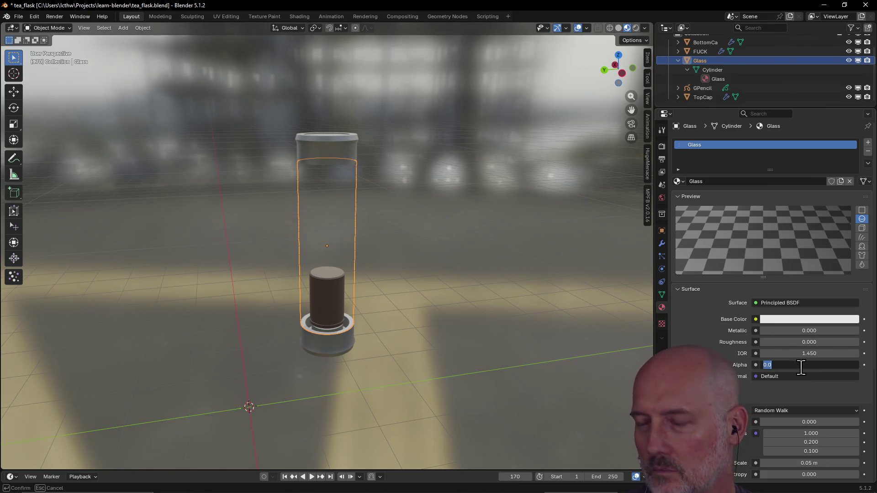
text(0.1)
key(Return)
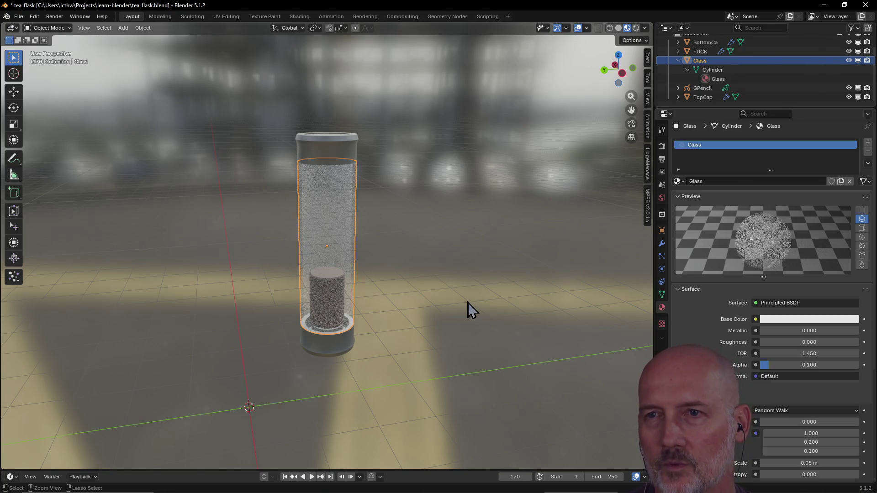
key(Tab)
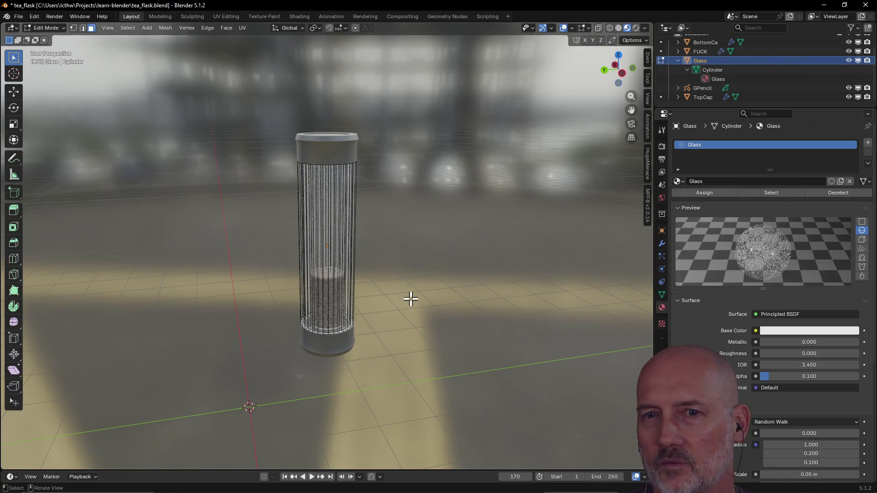
key(Tab)
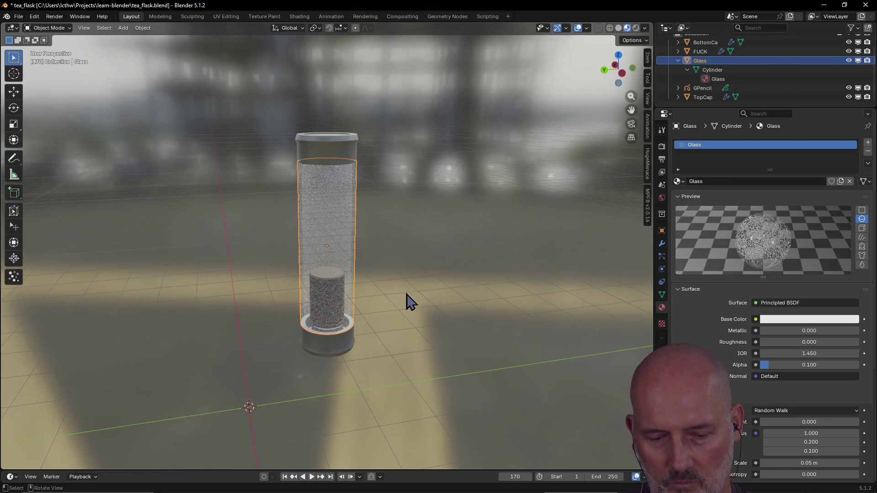
mouse_move(407, 299)
middle_down()
mouse_move(513, 297)
mouse_move(413, 294)
mouse_move(382, 277)
mouse_move(300, 294)
mouse_move(315, 294)
middle_up()
Give the Glass material a dark red base colour and Alpha 1 for an opaque body
scroll(345, 253, up, 2)
mouse_move(345, 253)
middle_down()
mouse_move(288, 245)
mouse_move(476, 239)
mouse_move(383, 240)
mouse_move(342, 250)
middle_up()
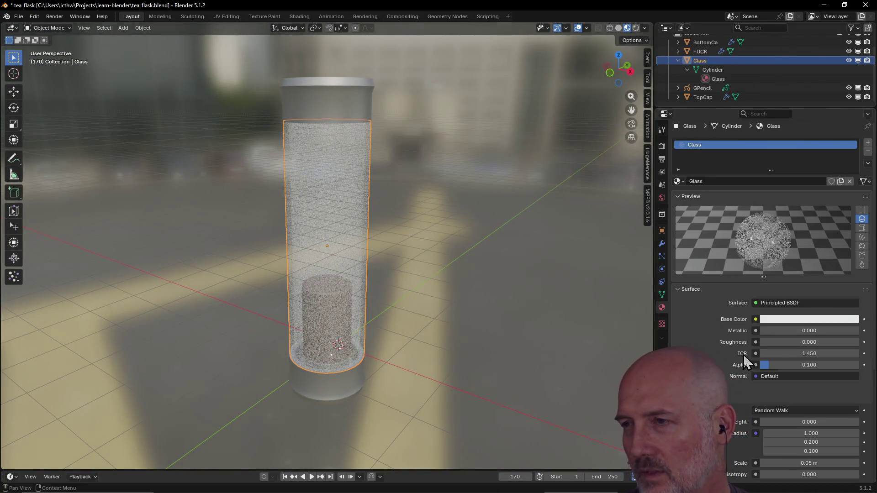
click(782, 321)
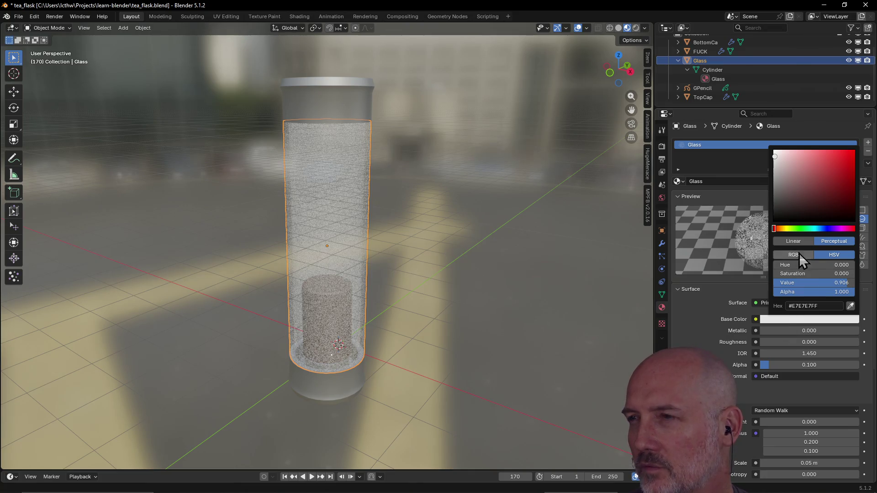
drag(802, 192, 810, 201)
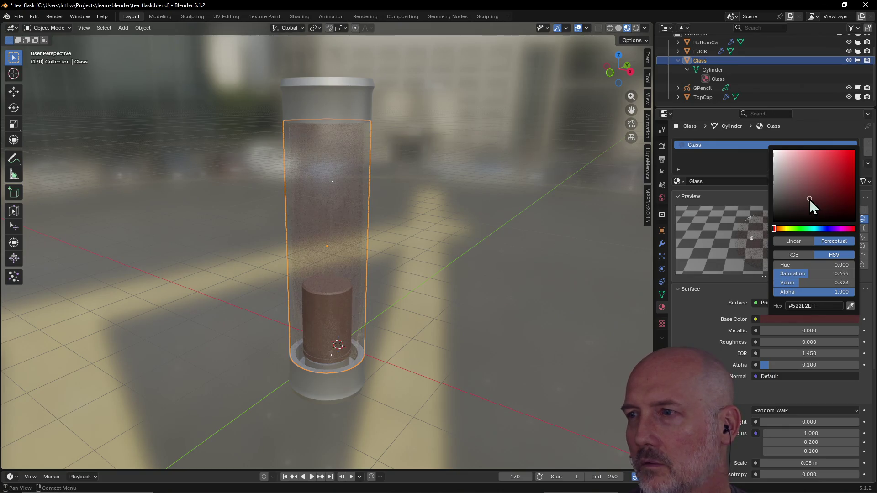
click(774, 365)
text(1)
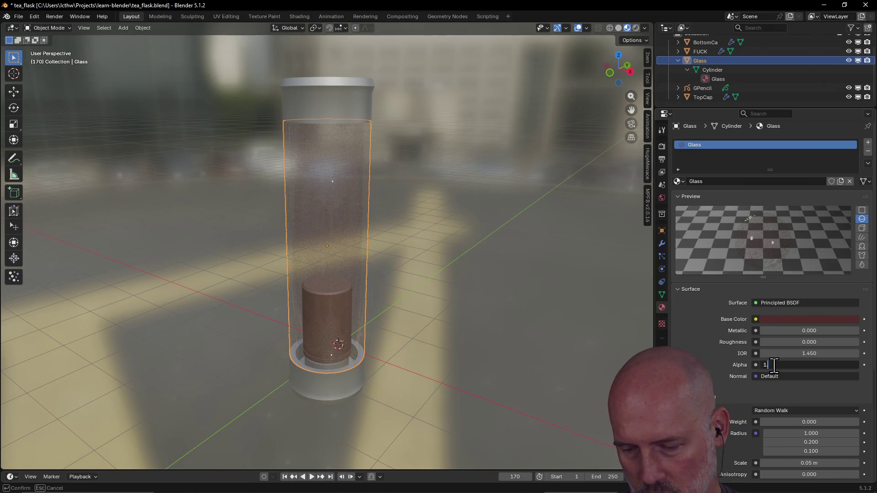
key(Return)
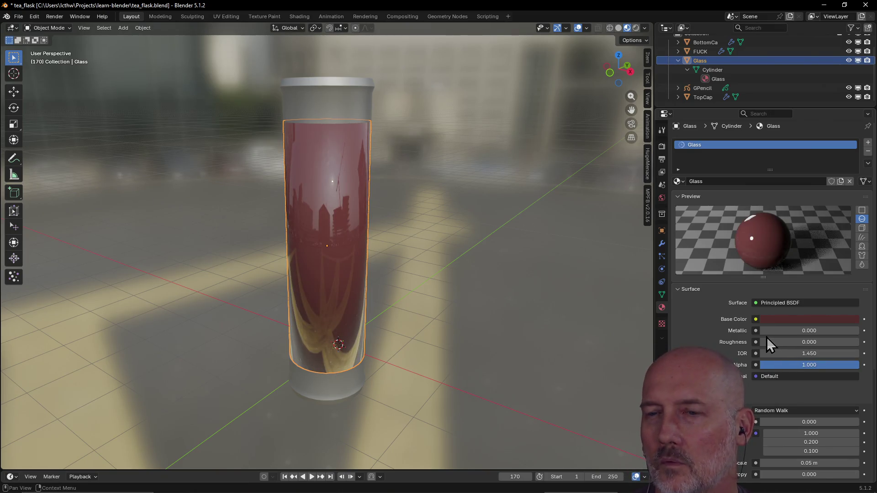
mouse_move(515, 319)
middle_down()
mouse_move(590, 304)
mouse_move(459, 318)
mouse_move(399, 314)
middle_up()
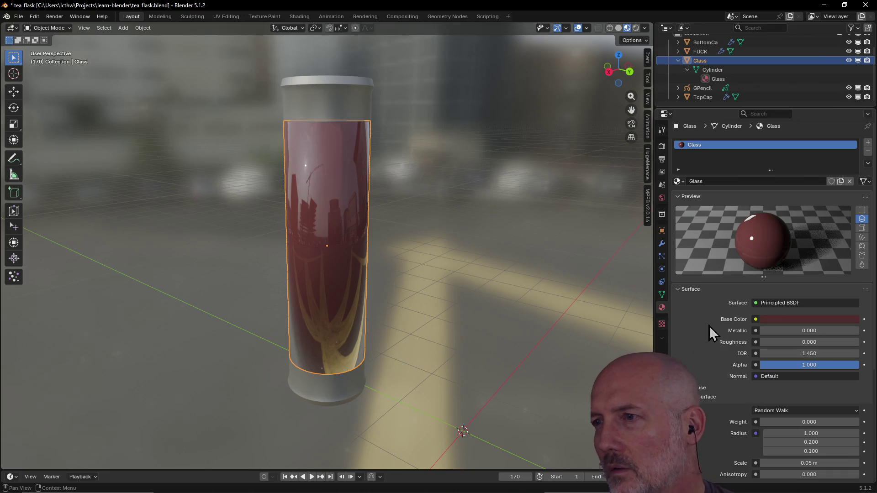
scroll(709, 326, down, 4)
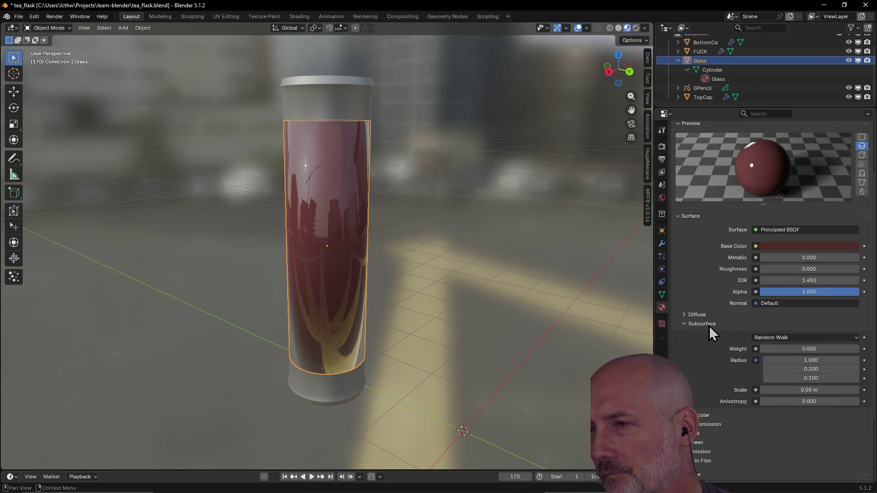
Set the Glass material's Transmission Weight to 1.000, then open the Base Color picker
scroll(709, 325, down, 5)
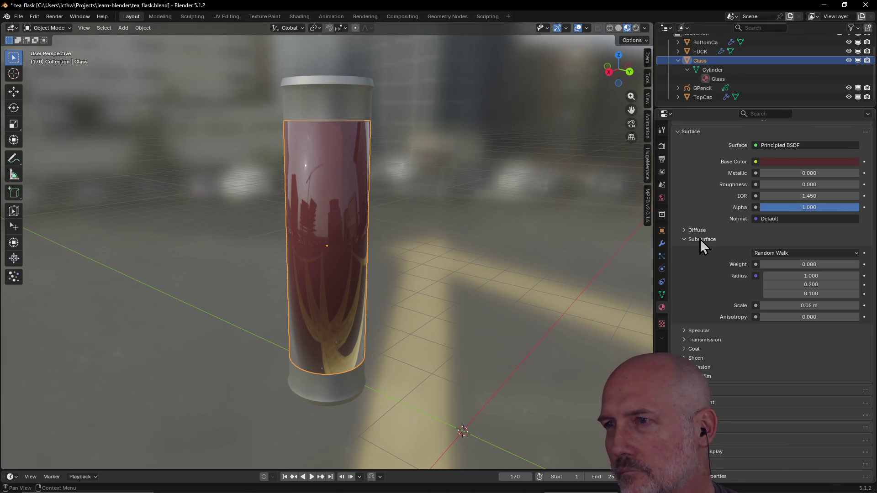
click(699, 239)
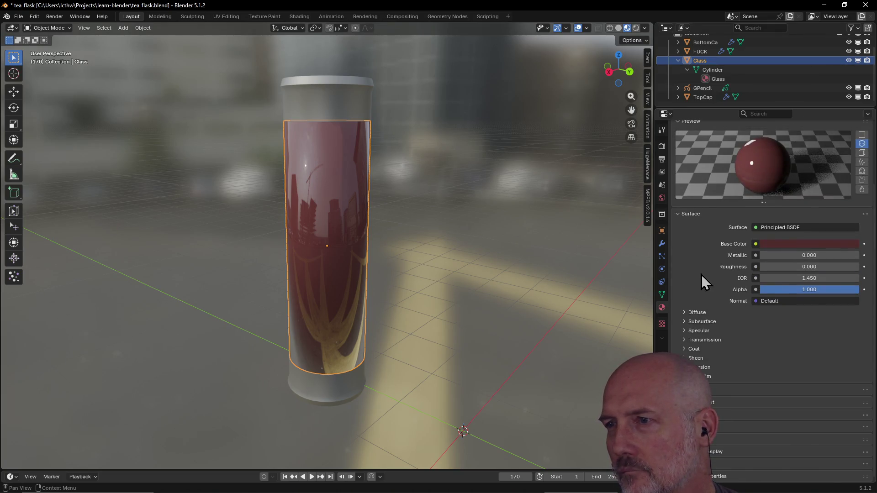
click(708, 342)
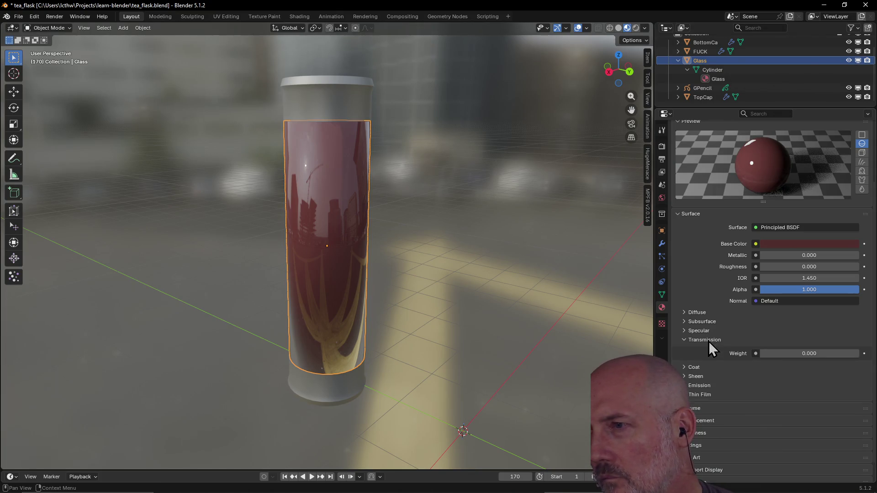
click(793, 354)
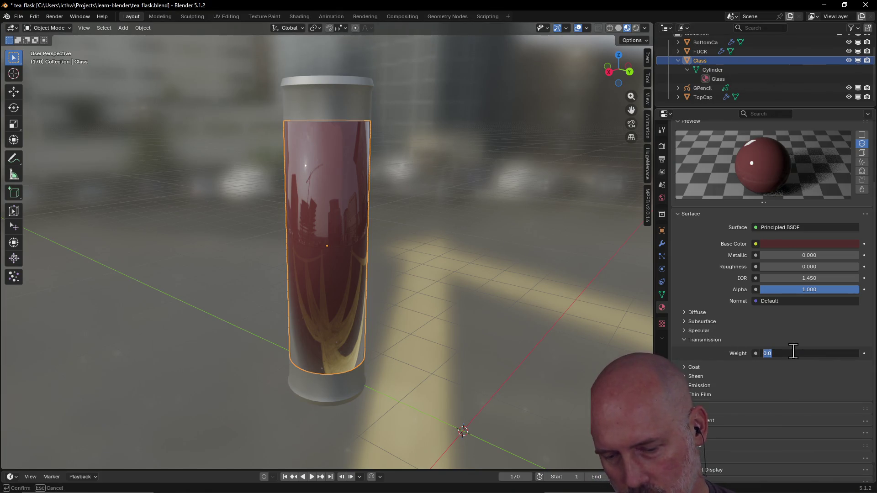
text(1)
key(Return)
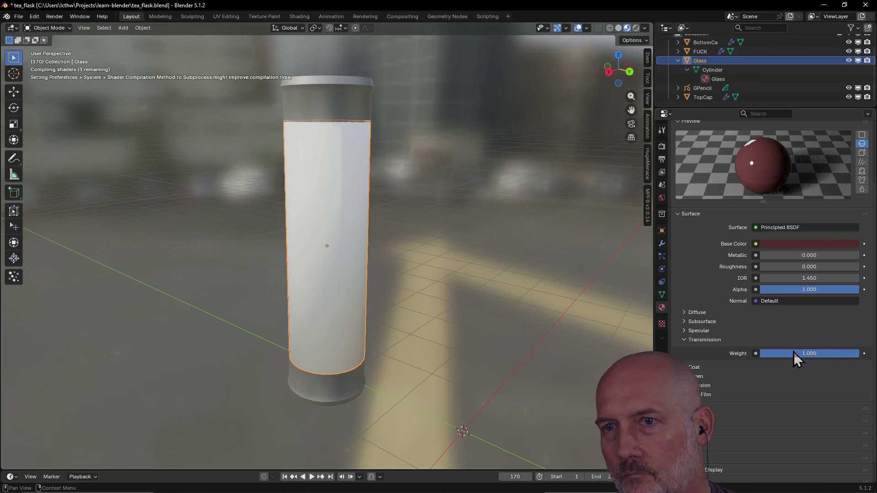
mouse_move(478, 306)
middle_down()
mouse_move(564, 307)
mouse_move(541, 276)
mouse_move(462, 295)
middle_up()
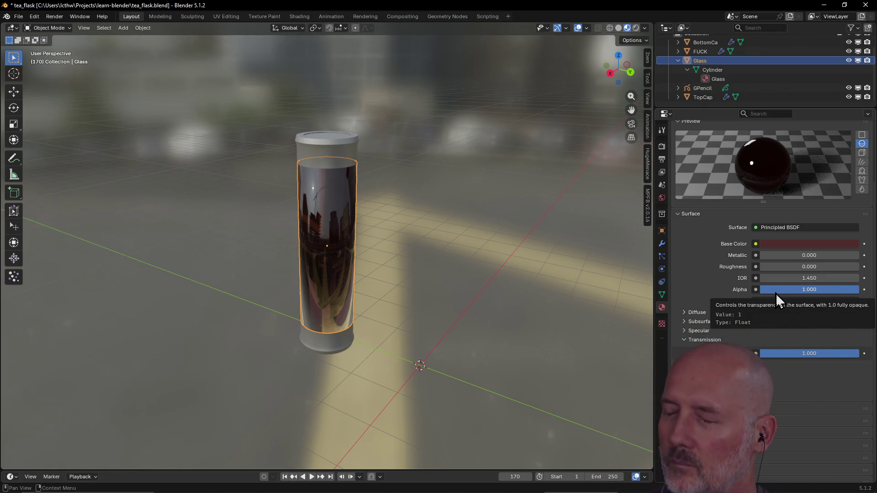
click(774, 244)
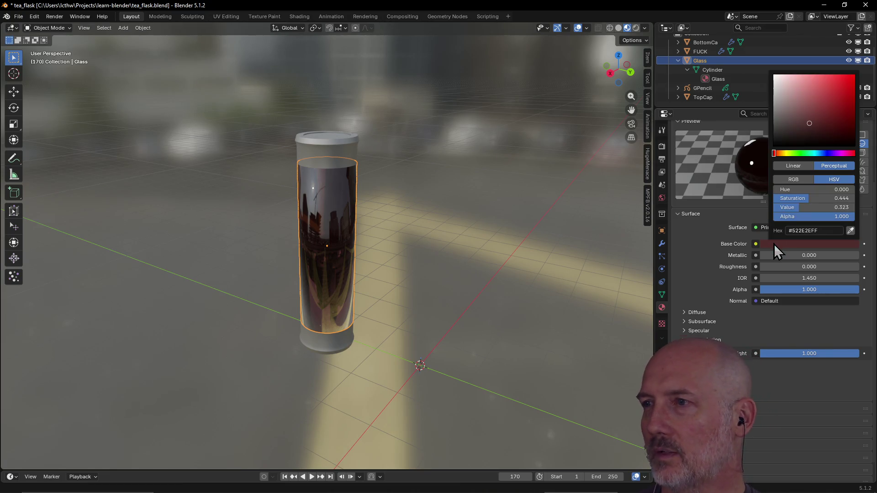
Change the Glass base colour to pure white #FFFFFF and view the mirror-like glass side-on
drag(809, 123, 775, 79)
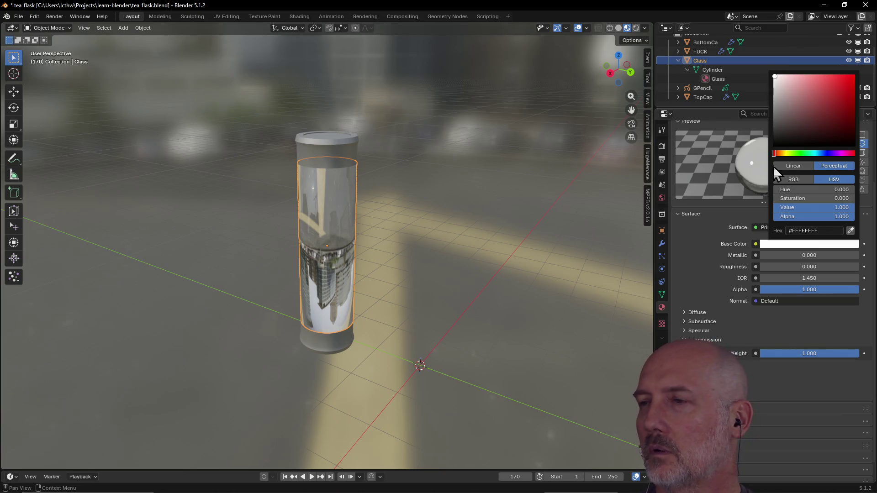
click(786, 325)
mouse_move(502, 310)
middle_down()
mouse_move(431, 289)
mouse_move(523, 276)
mouse_move(426, 301)
mouse_move(350, 309)
mouse_move(319, 298)
mouse_move(578, 290)
mouse_move(480, 300)
mouse_move(233, 292)
mouse_move(254, 272)
mouse_move(335, 247)
mouse_move(452, 190)
mouse_move(401, 303)
mouse_move(366, 307)
mouse_move(344, 296)
middle_up()
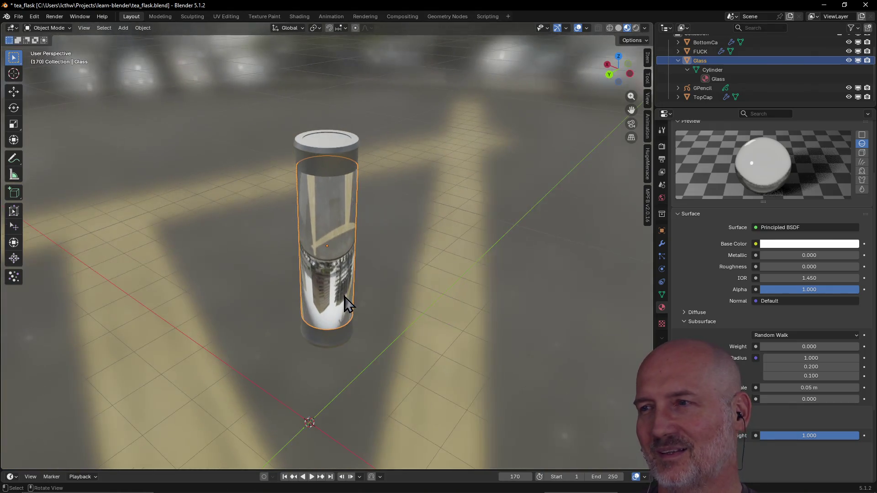
mouse_move(427, 282)
middle_down()
mouse_move(385, 280)
mouse_move(461, 259)
mouse_move(484, 269)
mouse_move(440, 284)
middle_up()
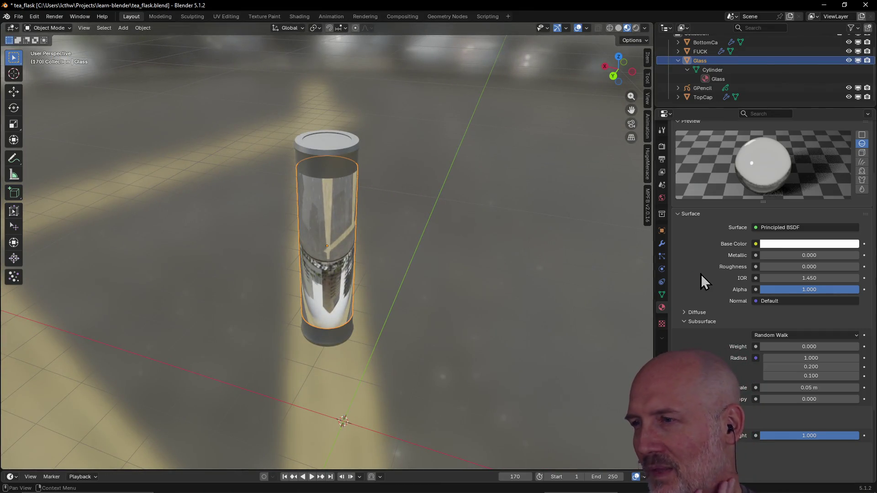
click(843, 292)
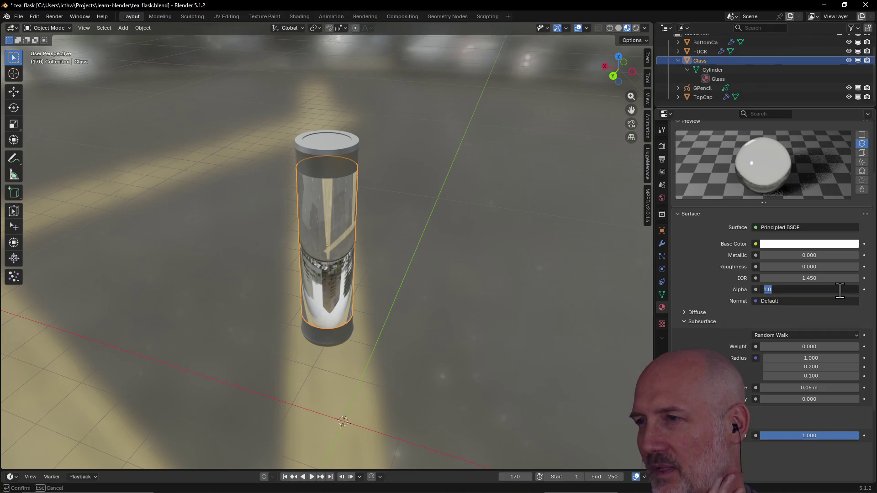
text(0.1)
key(Return)
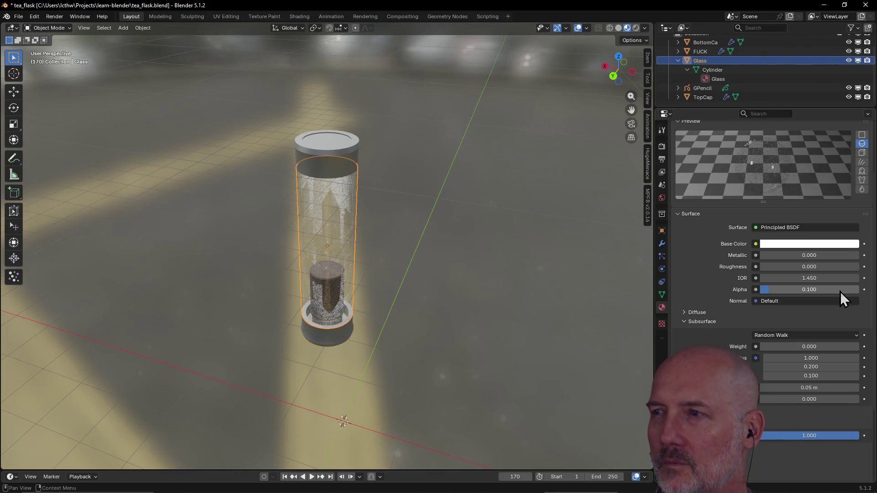
click(841, 291)
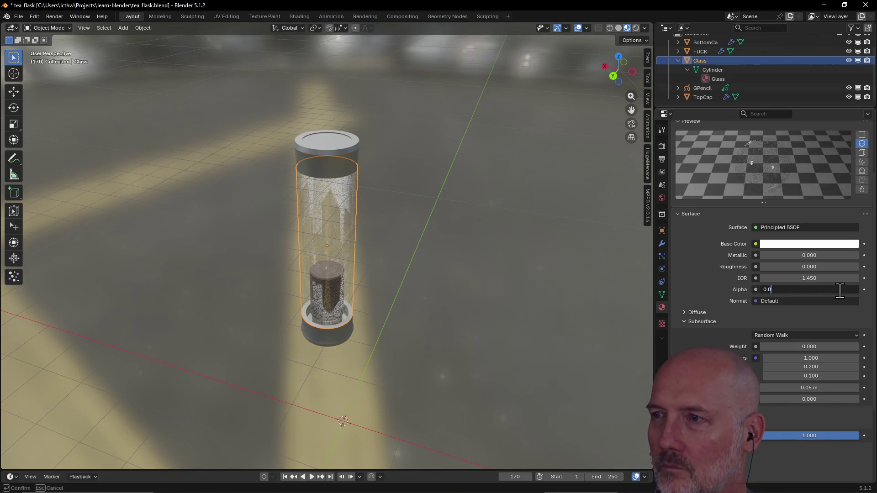
key(Return)
mouse_move(580, 343)
middle_down()
mouse_move(412, 274)
mouse_move(512, 243)
mouse_move(529, 252)
mouse_move(361, 274)
mouse_move(350, 268)
mouse_move(375, 283)
mouse_move(610, 283)
mouse_move(356, 288)
mouse_move(350, 257)
mouse_move(325, 280)
mouse_move(325, 255)
mouse_move(323, 276)
middle_up()
click(454, 284)
click(325, 252)
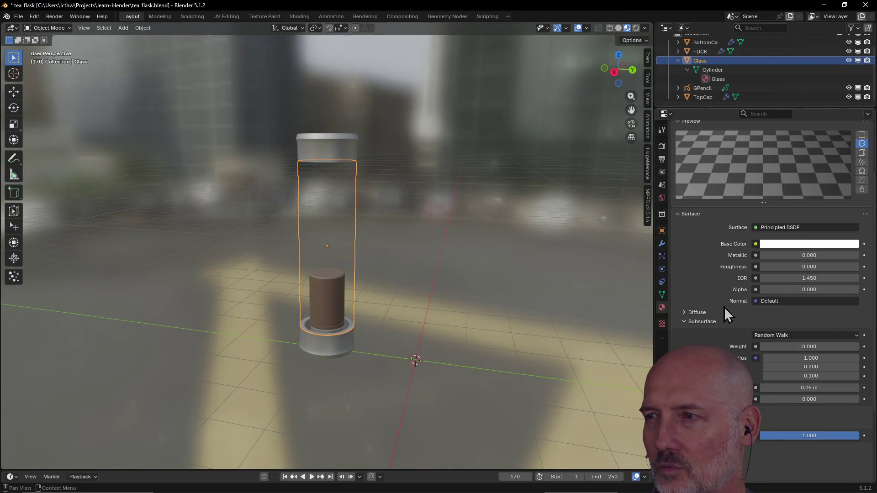
click(808, 292)
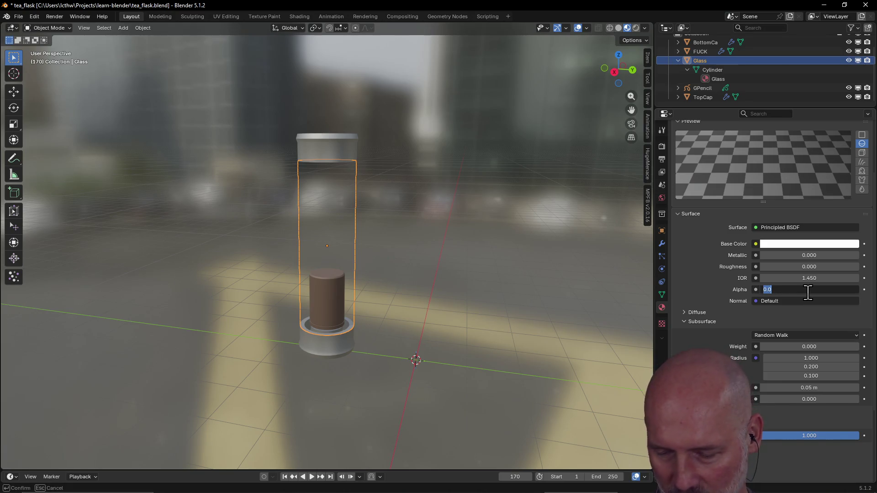
text(1)
key(Return)
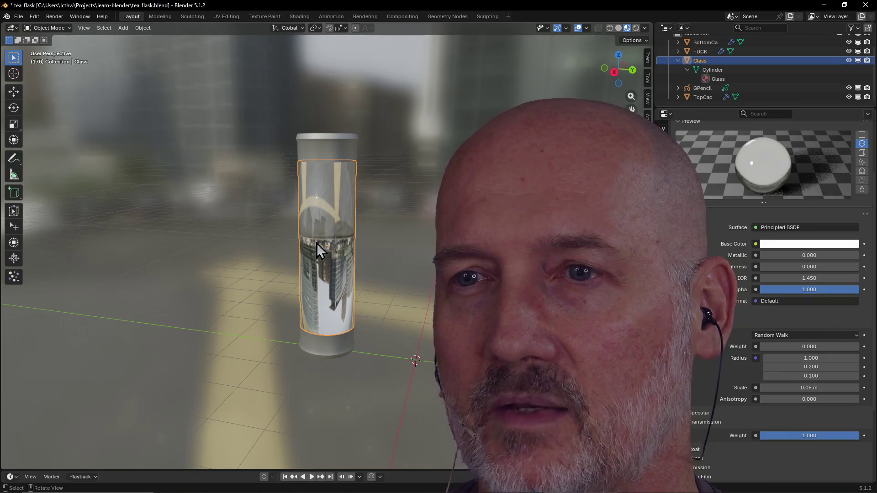
Collapse Subsurface and test the Alpha slider, leaving the glass Alpha at 1.000
scroll(317, 243, up, 5)
mouse_move(319, 199)
middle_down()
mouse_move(457, 209)
mouse_move(424, 146)
mouse_move(261, 190)
mouse_move(333, 168)
mouse_move(395, 166)
mouse_move(313, 211)
mouse_move(356, 211)
mouse_move(319, 225)
mouse_move(414, 233)
mouse_move(269, 239)
middle_up()
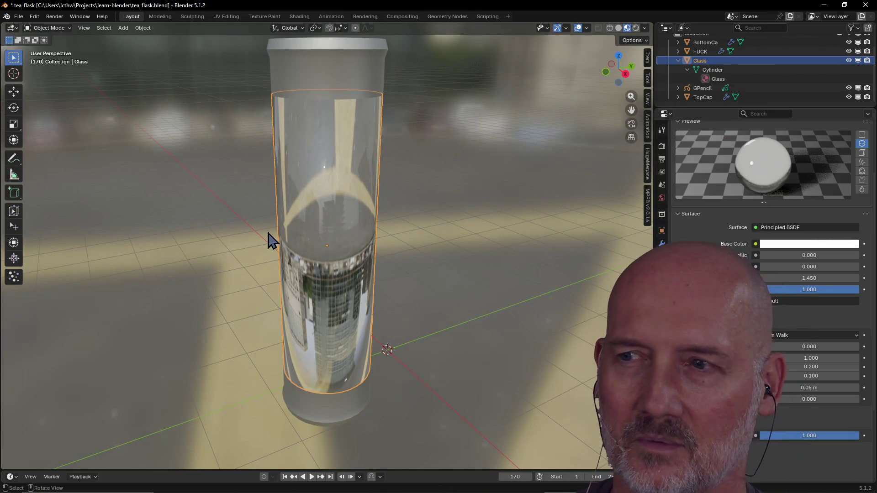
scroll(343, 256, down, 3)
mouse_move(342, 256)
middle_down()
mouse_move(370, 209)
mouse_move(405, 238)
mouse_move(351, 252)
mouse_move(347, 219)
middle_up()
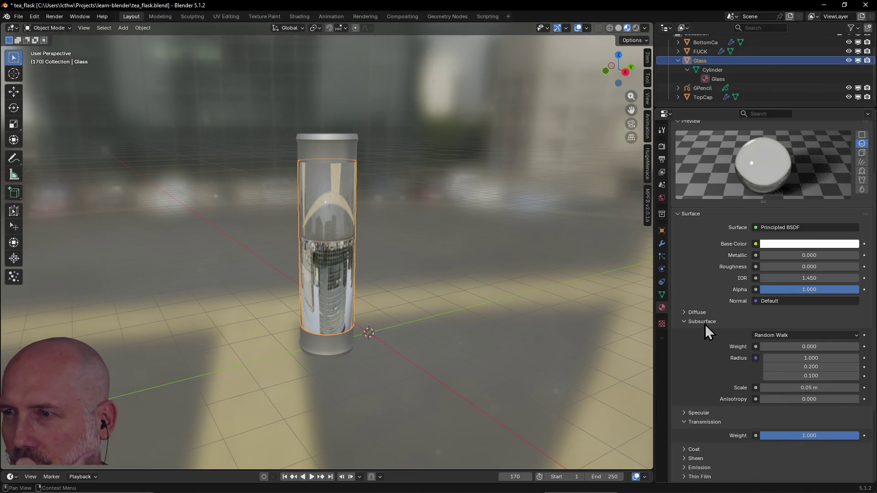
click(705, 323)
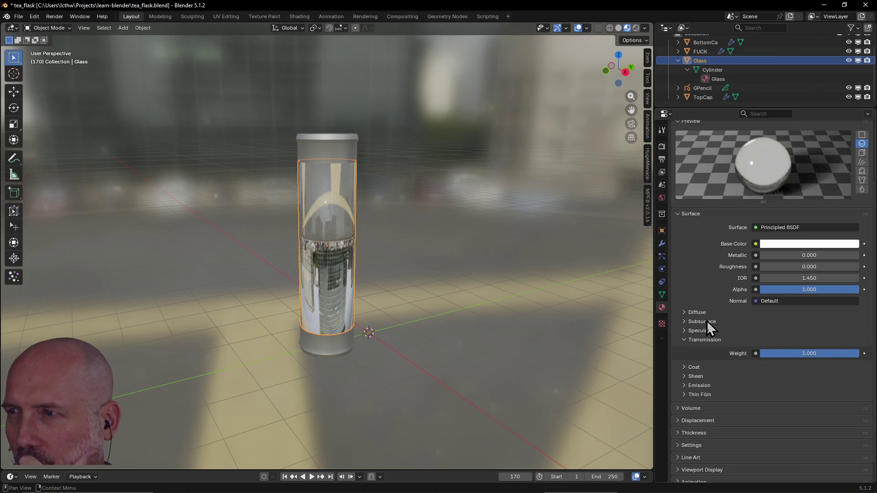
drag(830, 289, 761, 290)
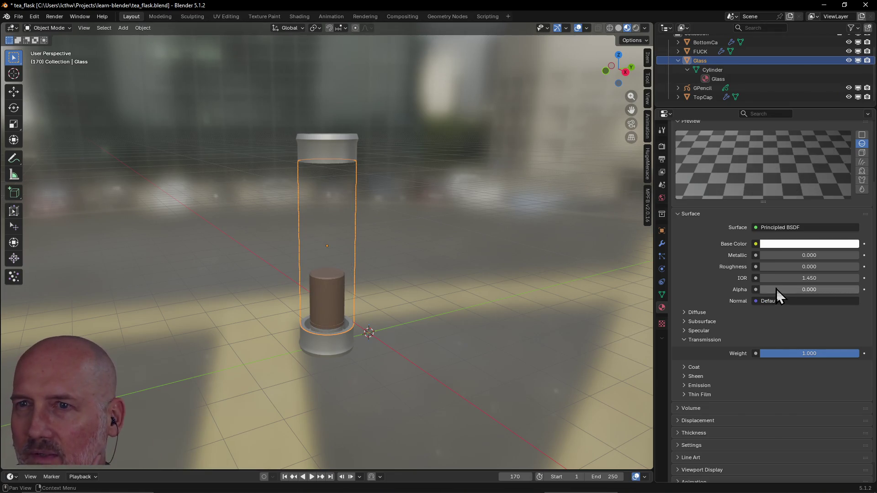
drag(446, 271, 461, 284)
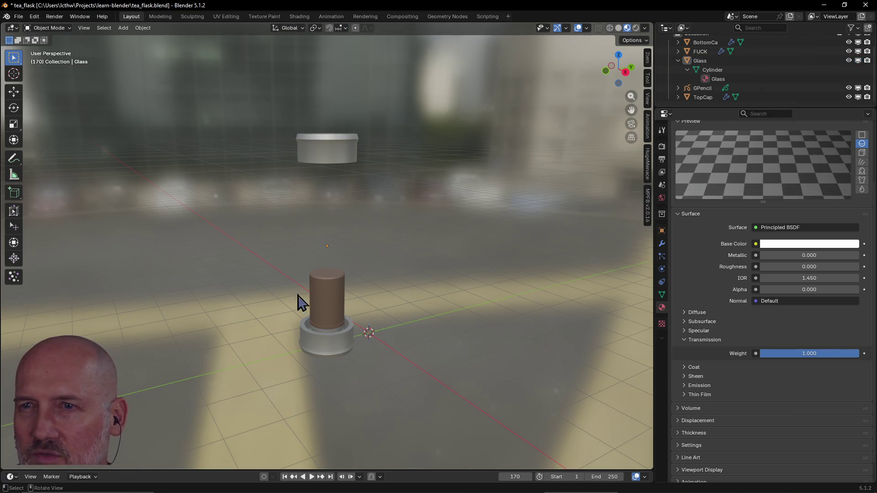
drag(776, 291, 863, 299)
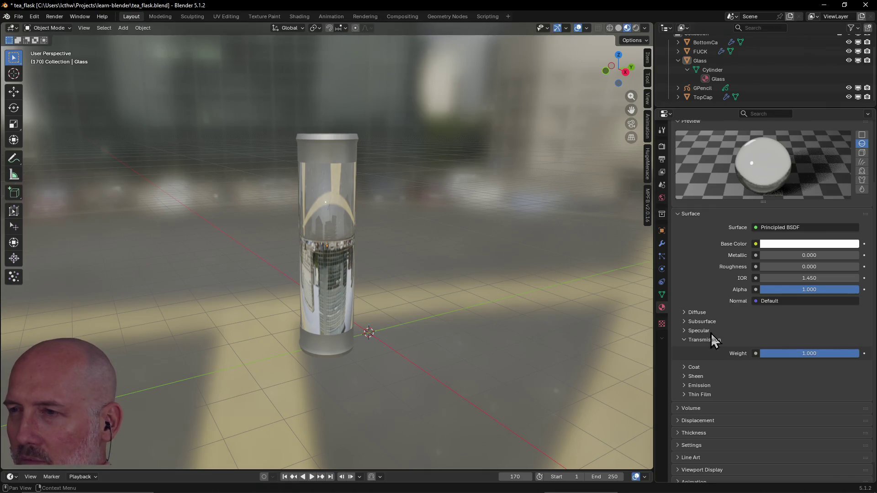
Raise the Glass material's Diffuse Roughness to 0.289 and collapse the Diffuse panel
click(776, 304)
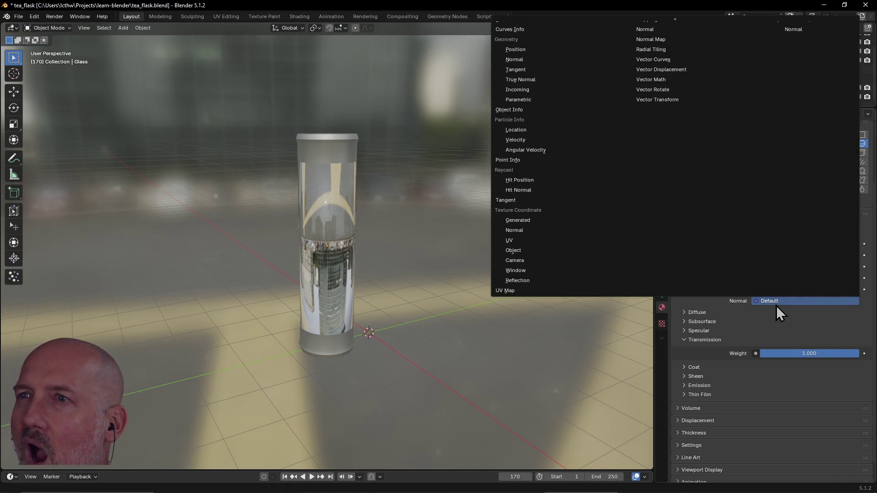
click(753, 332)
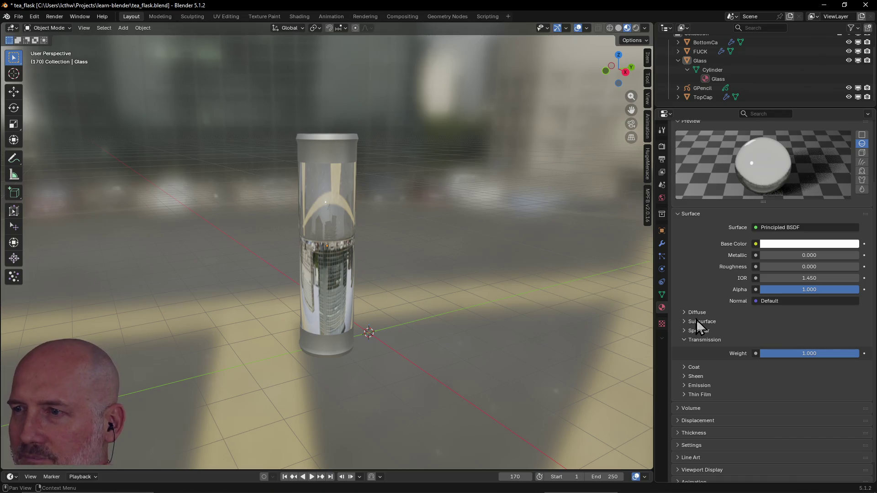
click(683, 313)
click(684, 314)
click(683, 314)
drag(788, 330, 703, 318)
click(684, 314)
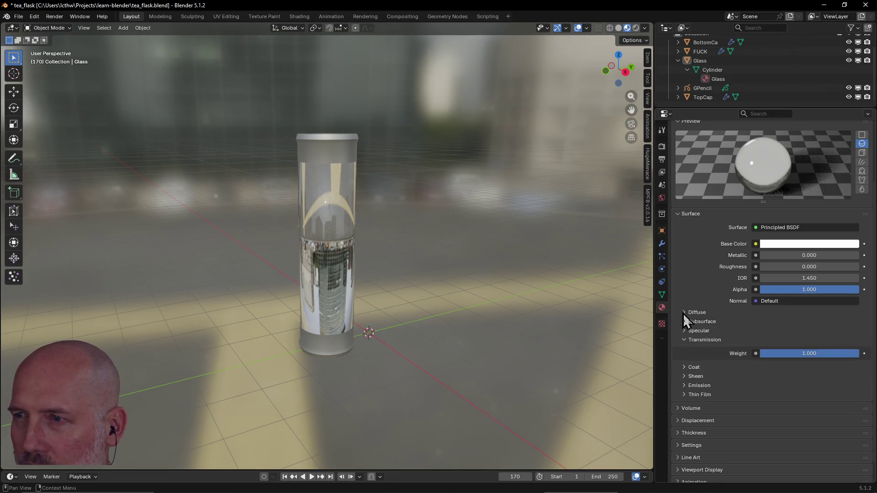
Set the Glass material's Transmission Weight to 0 so the flask body turns opaque white
click(684, 322)
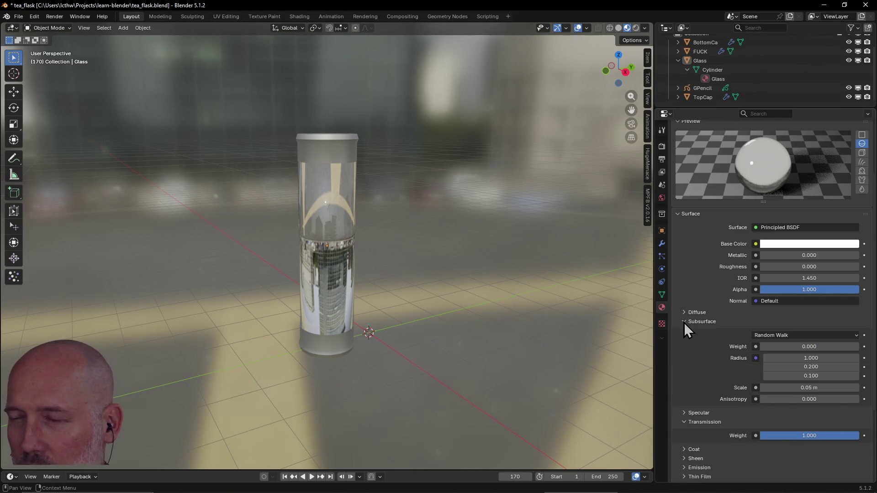
click(684, 322)
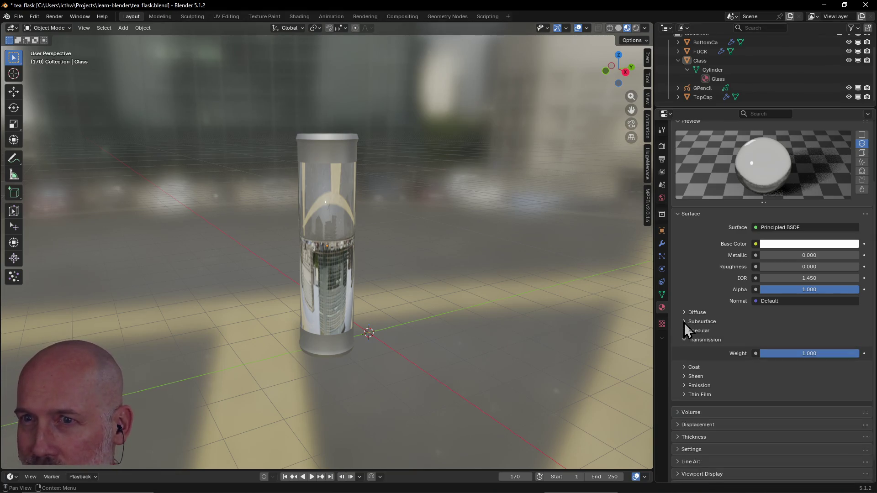
mouse_move(834, 353)
mouse_down()
mouse_move(749, 354)
mouse_move(763, 352)
mouse_up()
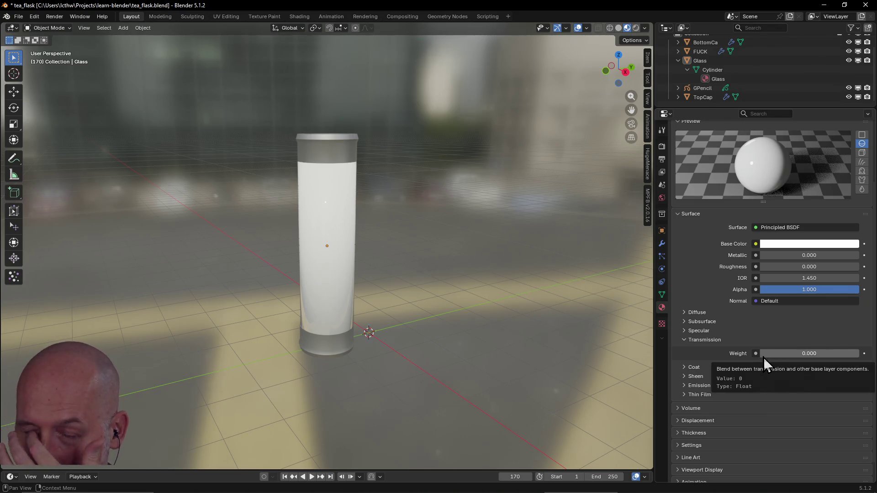
drag(763, 354, 862, 361)
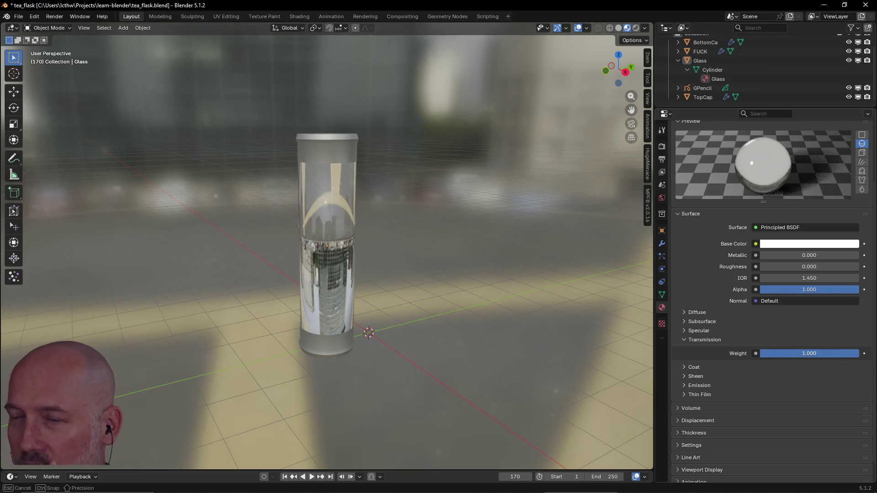
click(683, 341)
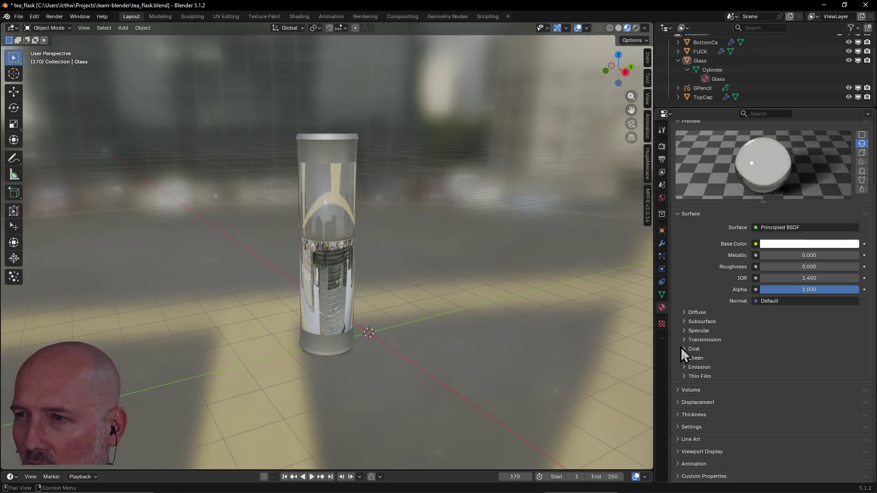
click(684, 340)
drag(835, 355, 730, 350)
click(686, 340)
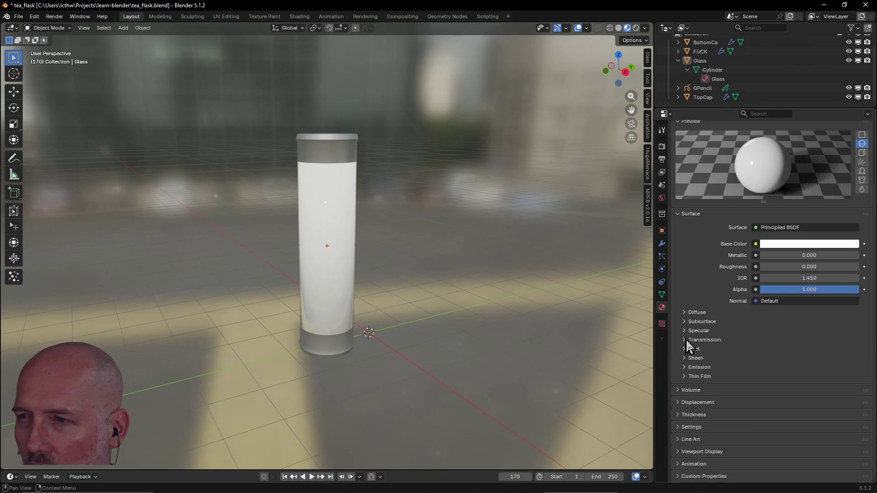
Check the Thin Film and Emission panels, leaving a white emission colour at Strength 0
click(685, 377)
click(686, 377)
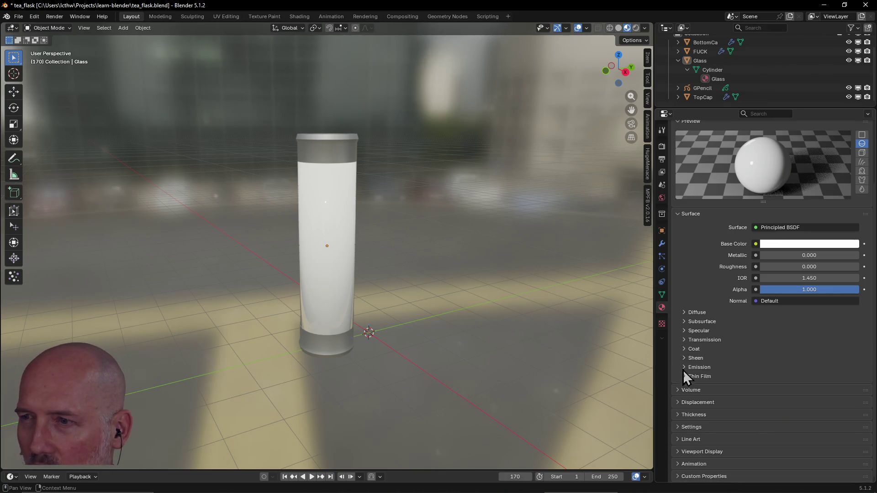
click(683, 367)
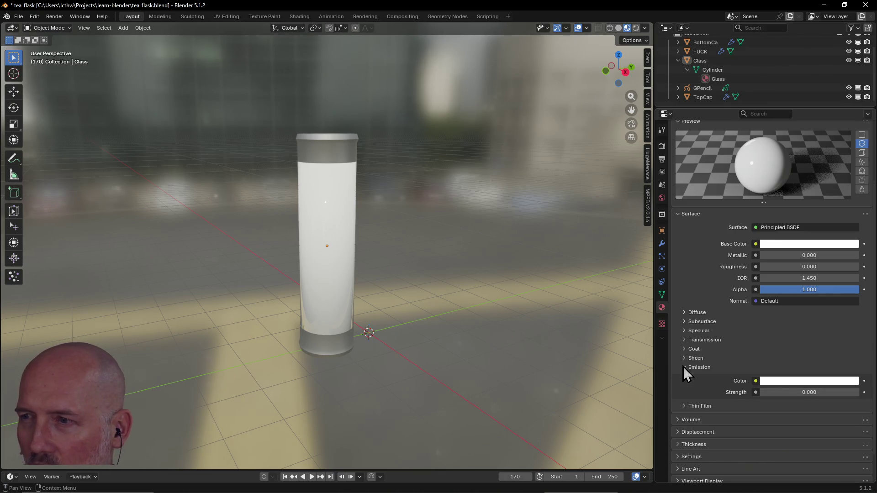
click(808, 381)
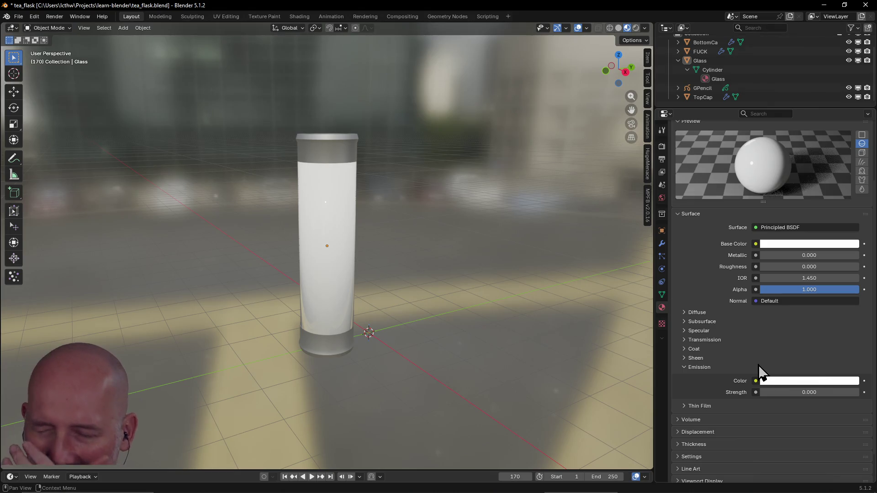
click(703, 367)
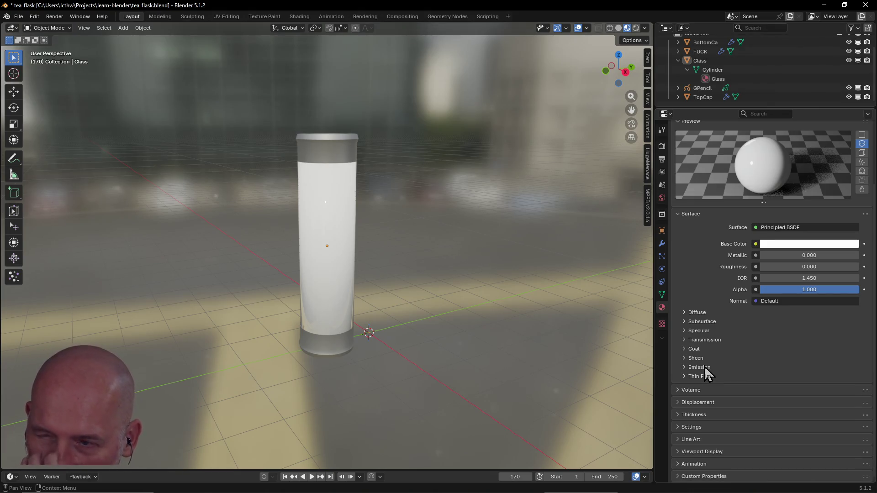
Make the volume a Glass BSDF with a partly transparent white colour
click(709, 390)
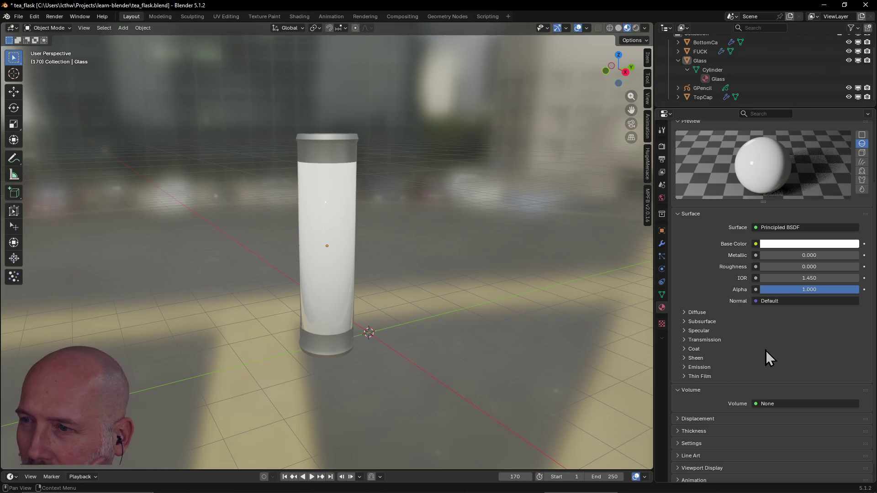
click(774, 415)
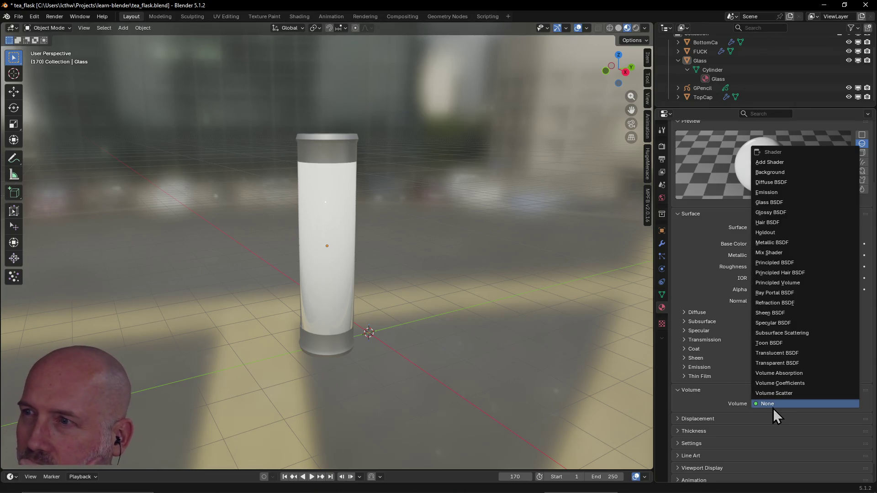
click(775, 203)
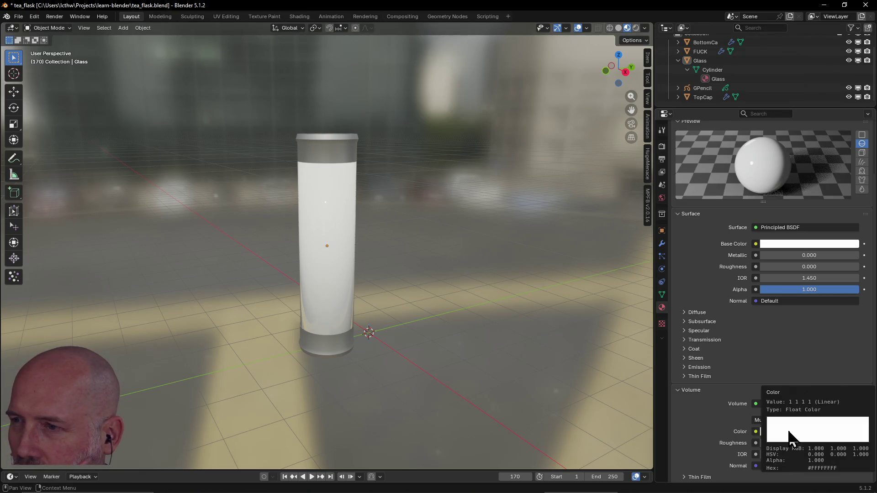
click(789, 431)
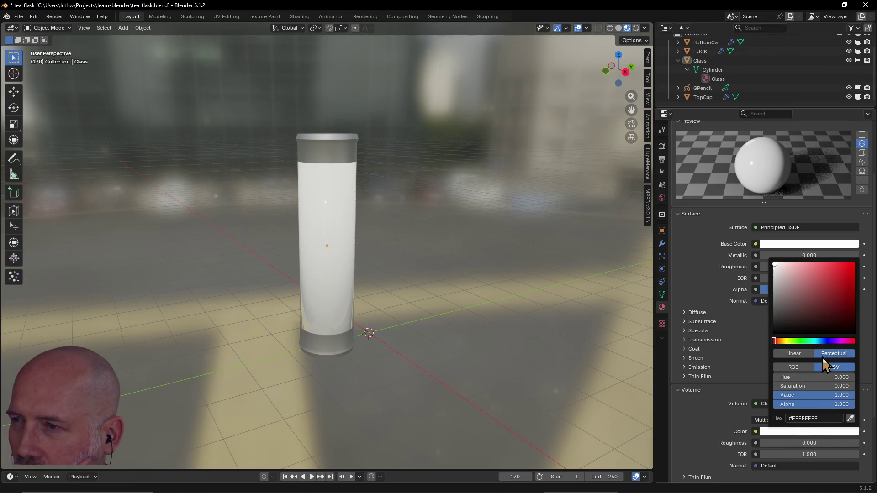
drag(836, 405, 772, 405)
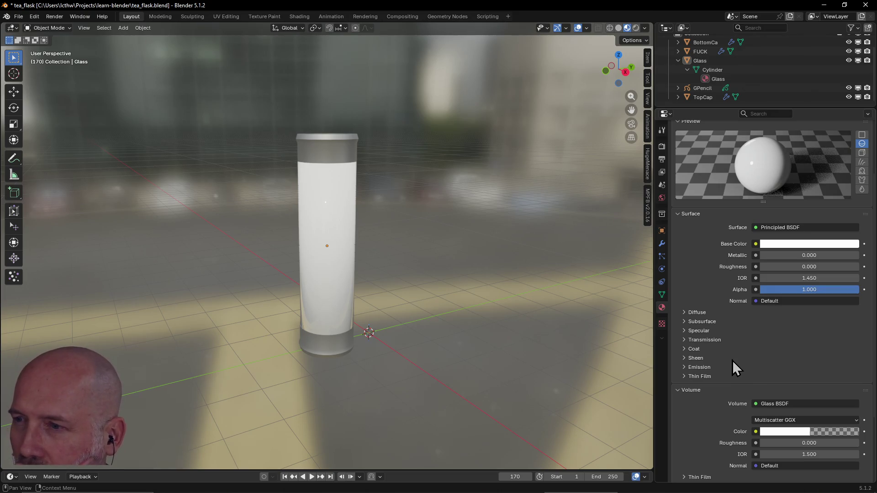
Set the volume IOR to 1.45 and drag the surface Alpha down to full transparency
scroll(733, 404, down, 5)
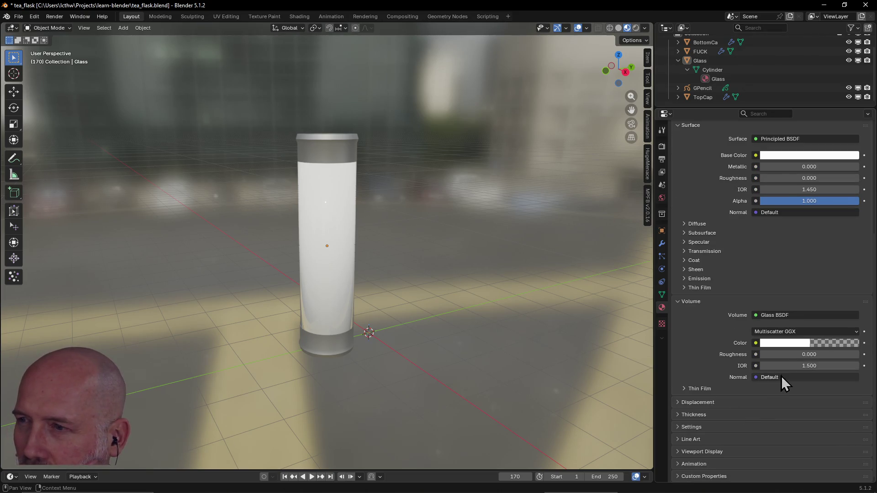
click(800, 365)
text(.45)
key(Return)
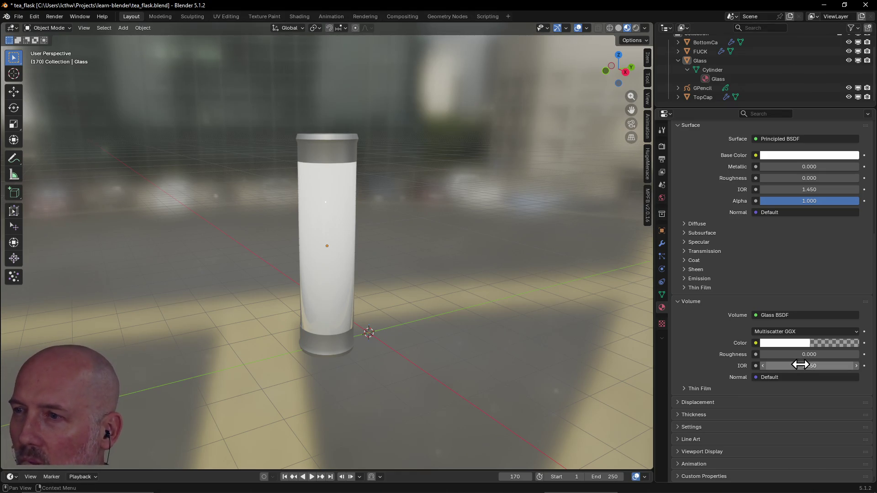
click(791, 377)
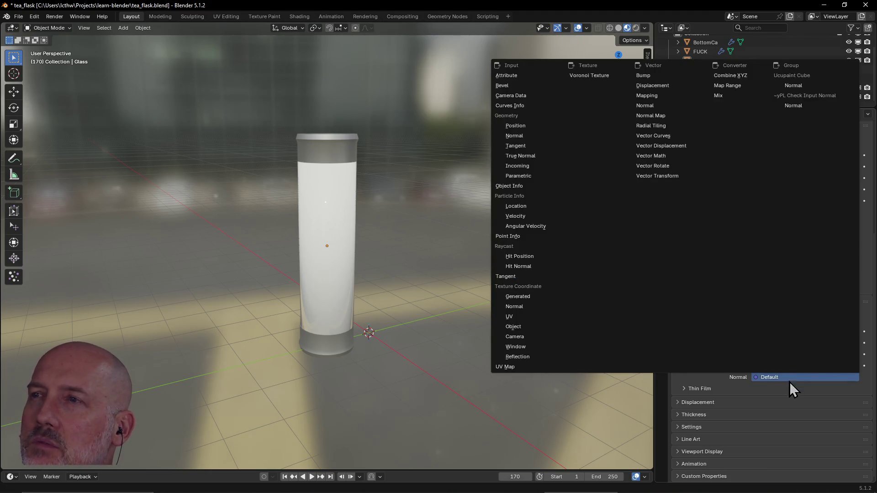
key(Escape)
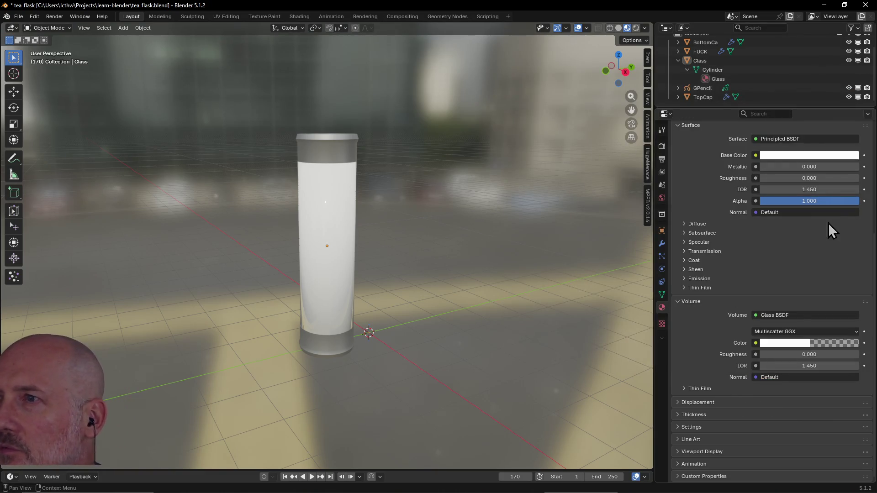
mouse_move(813, 201)
mouse_down()
mouse_move(713, 201)
mouse_move(777, 201)
mouse_up()
Undo and redo the surface Alpha change, then orbit and zoom around the invisible sleeve
scroll(346, 281, up, 2)
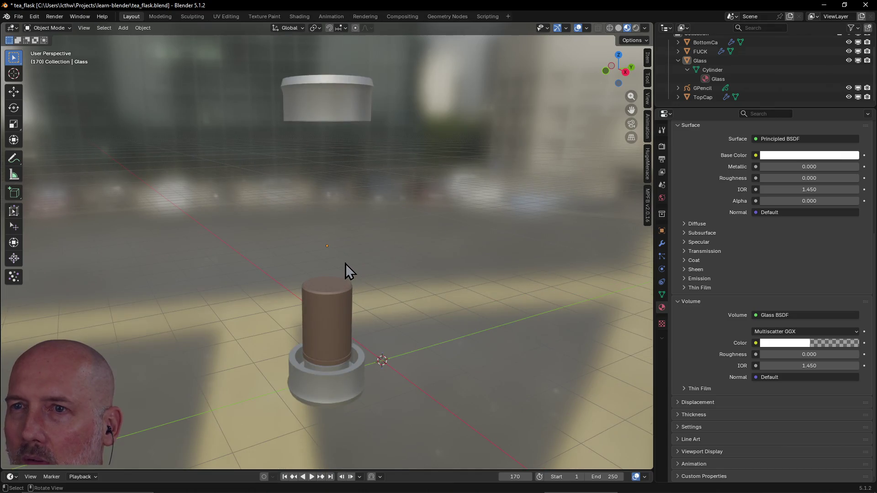
key(ctrl+z)
key(ctrl+shift+z)
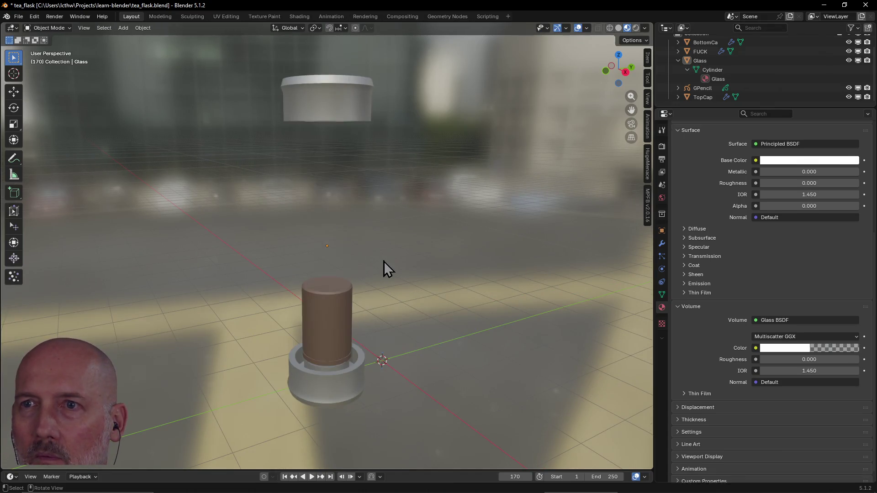
mouse_move(364, 251)
middle_down()
mouse_move(418, 242)
mouse_move(443, 262)
mouse_move(484, 245)
mouse_move(617, 245)
mouse_move(519, 270)
mouse_move(360, 248)
middle_up()
scroll(388, 251, down, 4)
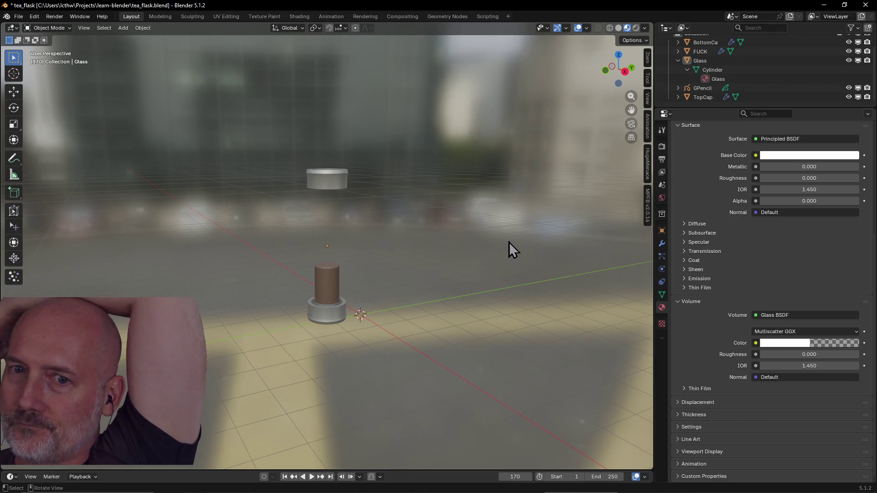
scroll(744, 239, up, 6)
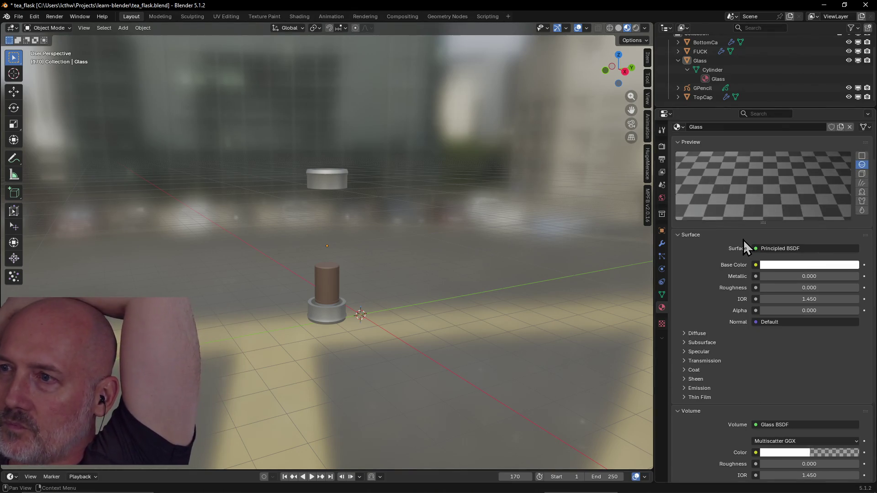
Switch the volume shader to Principled BSDF with a dark red base colour (#623434FF)
scroll(744, 240, up, 3)
scroll(744, 240, down, 8)
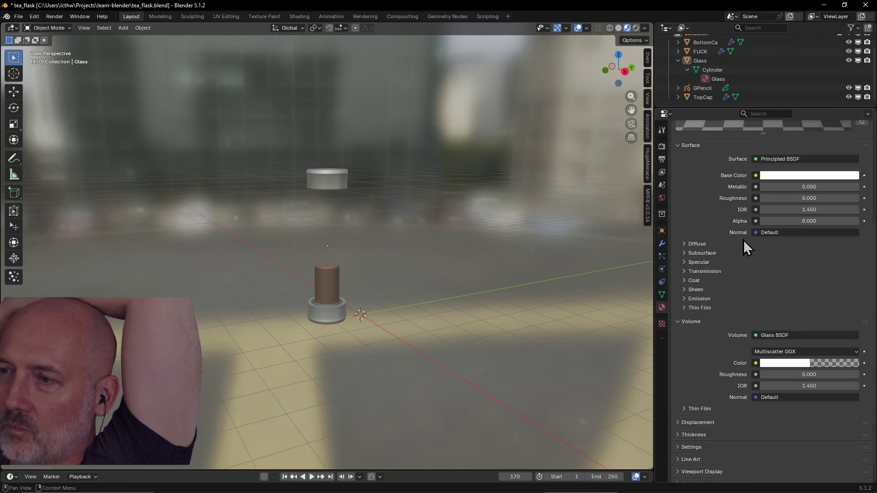
scroll(744, 240, down, 1)
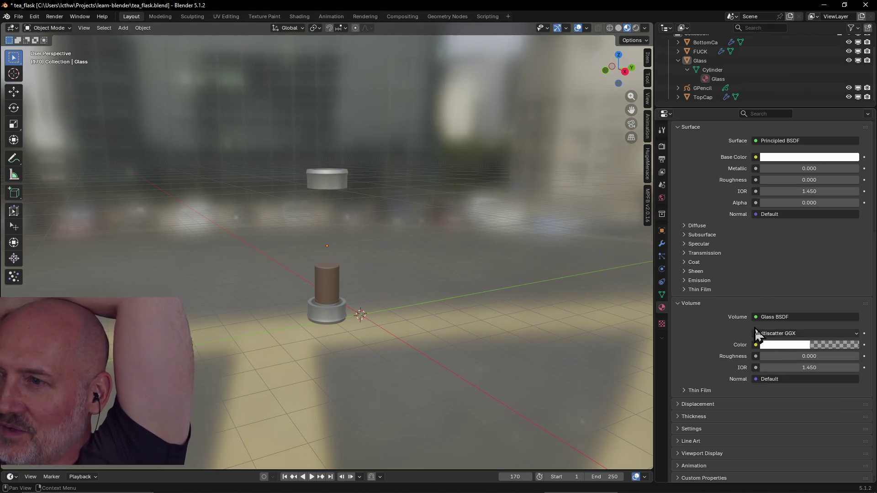
click(770, 316)
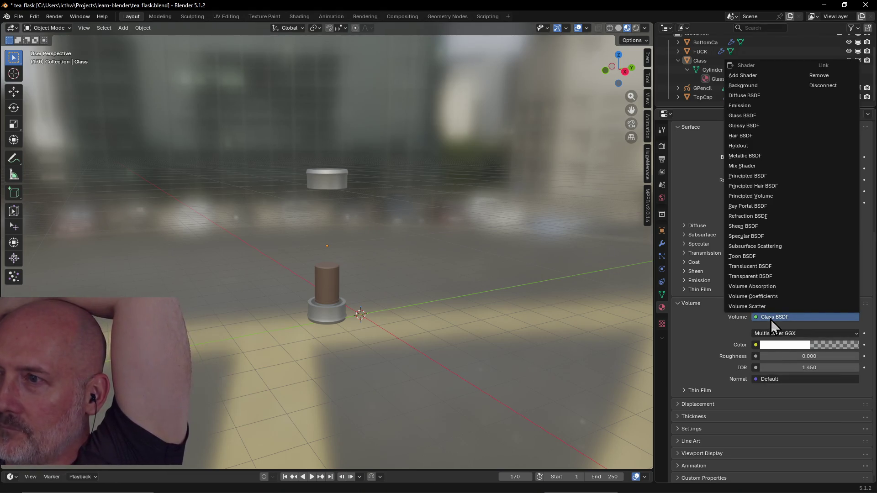
click(769, 177)
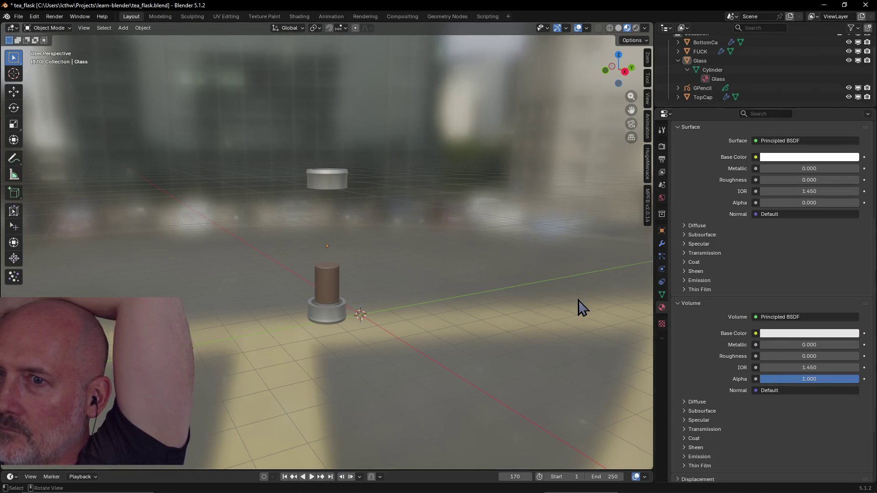
scroll(319, 284, up, 5)
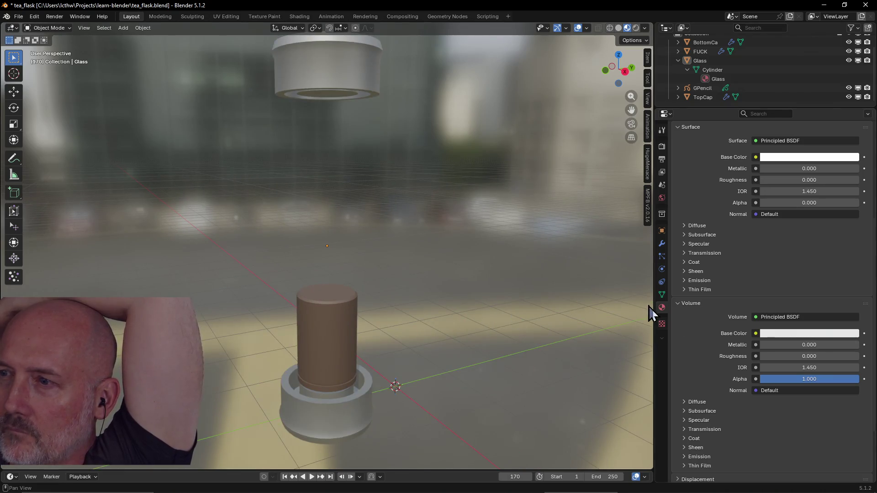
click(764, 337)
mouse_move(798, 214)
mouse_down()
mouse_move(816, 228)
mouse_move(812, 205)
mouse_up()
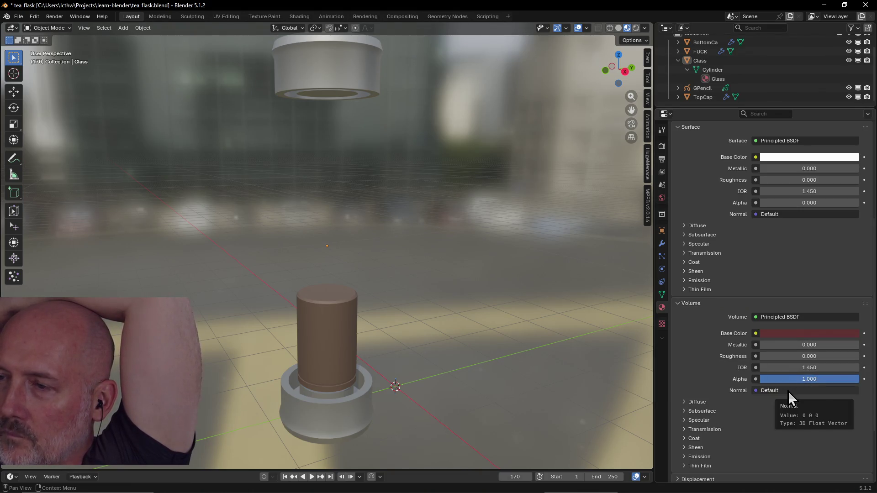
Set the volume Alpha to 0.5 and try a surface Alpha of 0.5
click(787, 380)
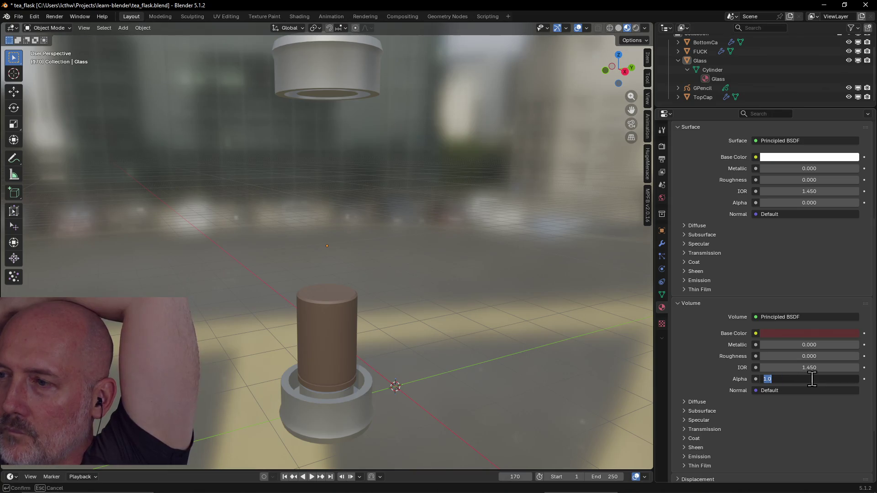
text(0.5)
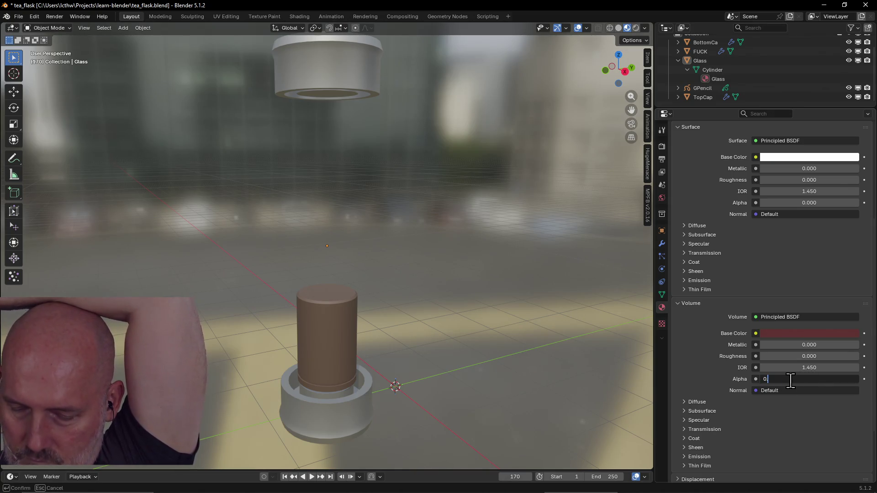
key(Return)
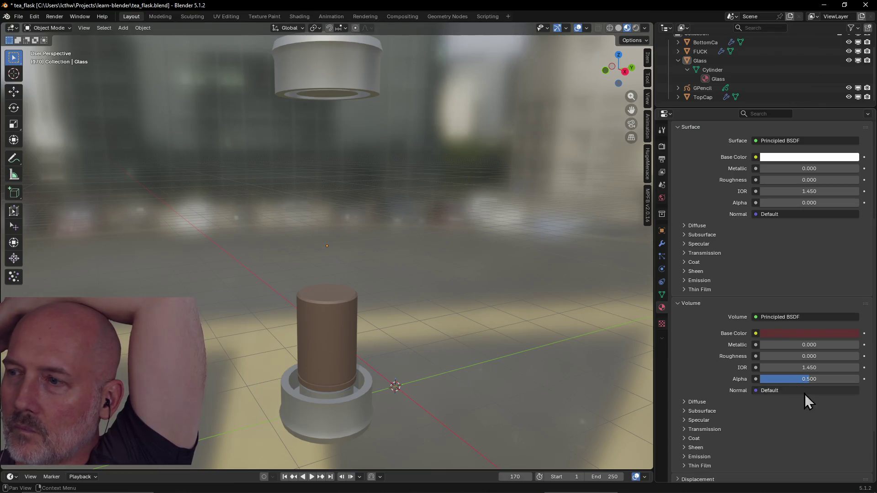
click(804, 429)
click(775, 263)
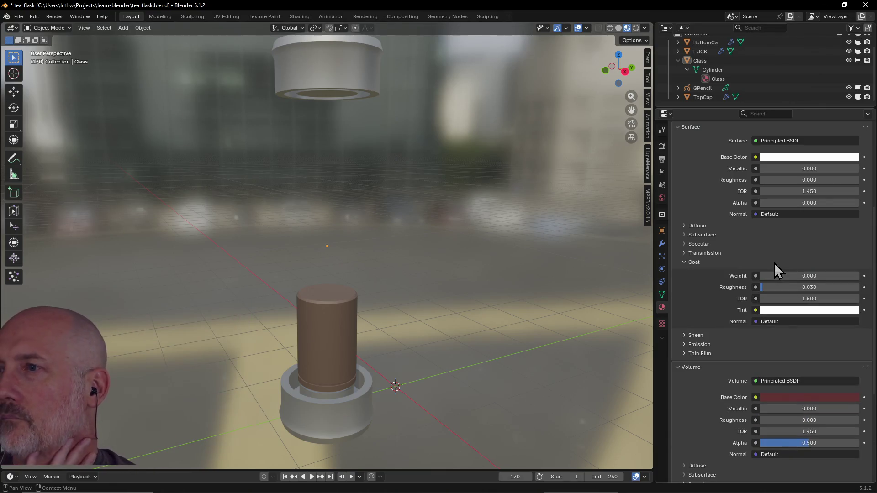
click(805, 203)
text(0.5)
key(Return)
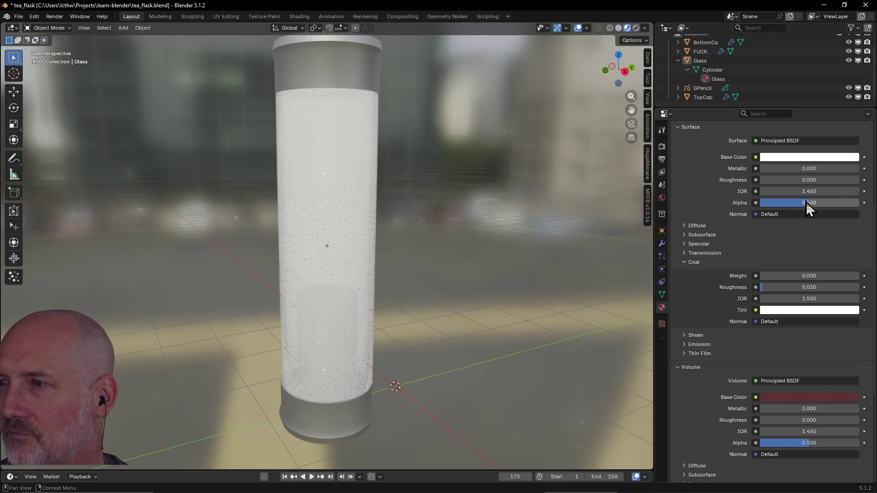
Set the coat roughness to 0 and lower the surface Alpha to 0.1
click(822, 286)
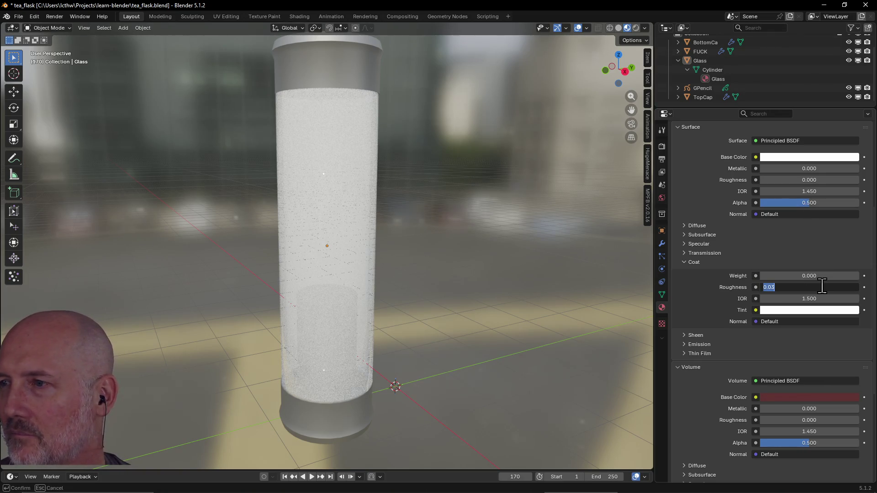
text(0)
key(Return)
click(802, 234)
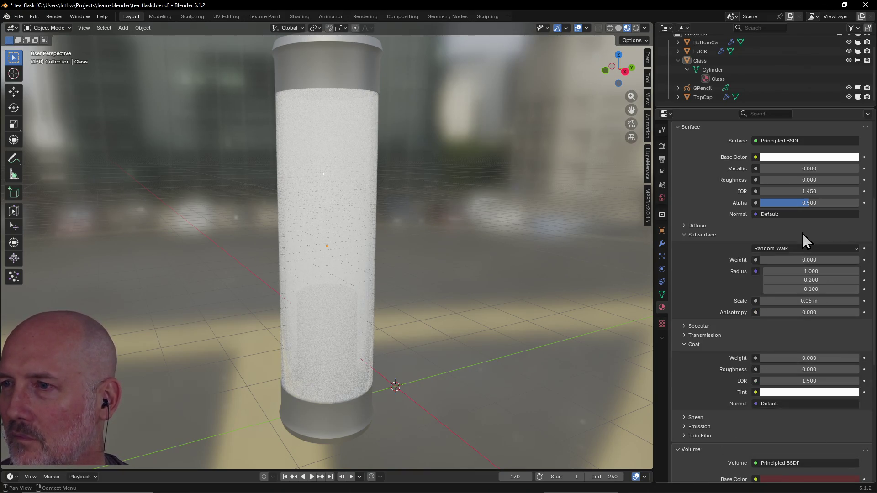
click(703, 235)
click(694, 263)
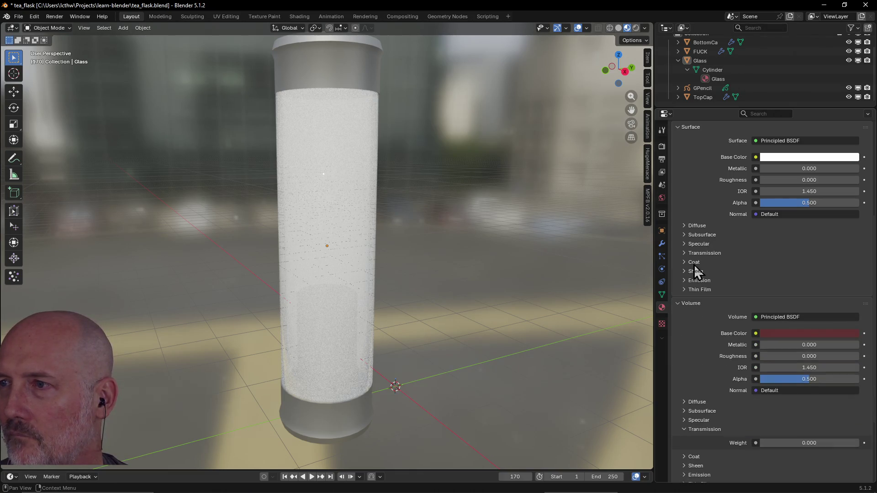
click(801, 206)
text(0.1)
key(Return)
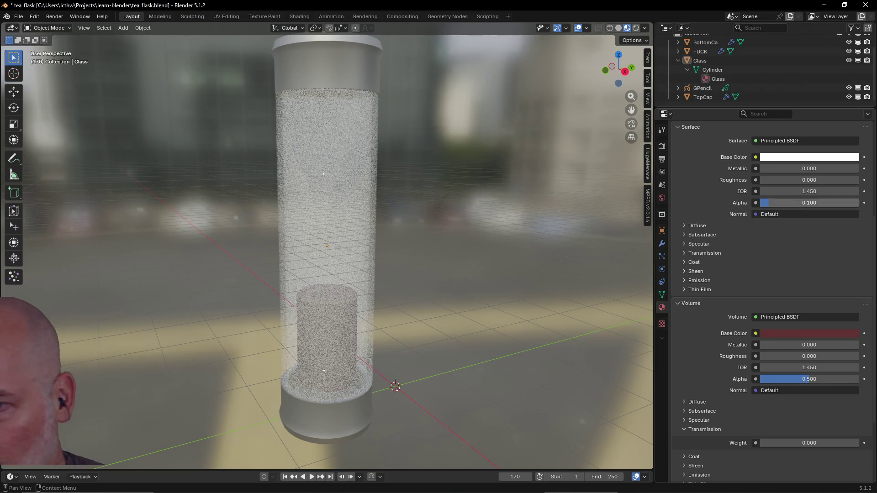
Lower the glass surface Alpha to 0.01 to thin the speckled sleeve further
mouse_move(329, 303)
middle_down()
mouse_move(352, 272)
mouse_move(254, 290)
middle_up()
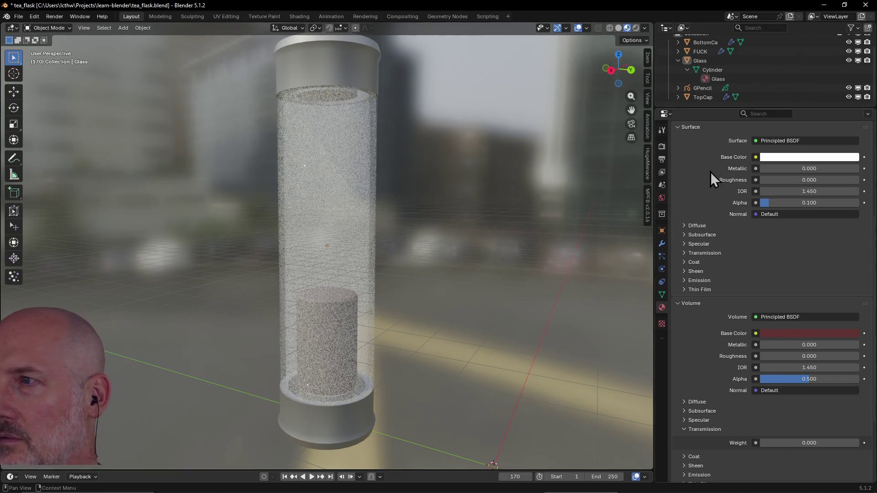
drag(766, 203, 754, 204)
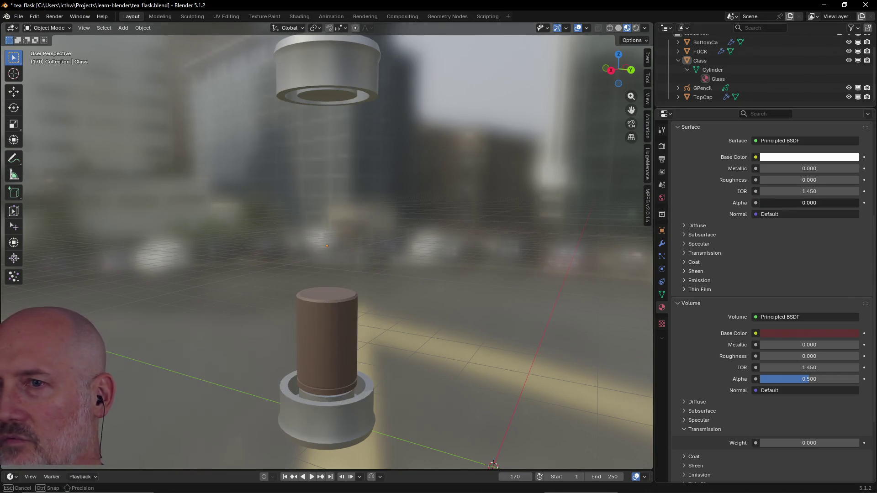
scroll(358, 215, up, 4)
scroll(358, 214, down, 2)
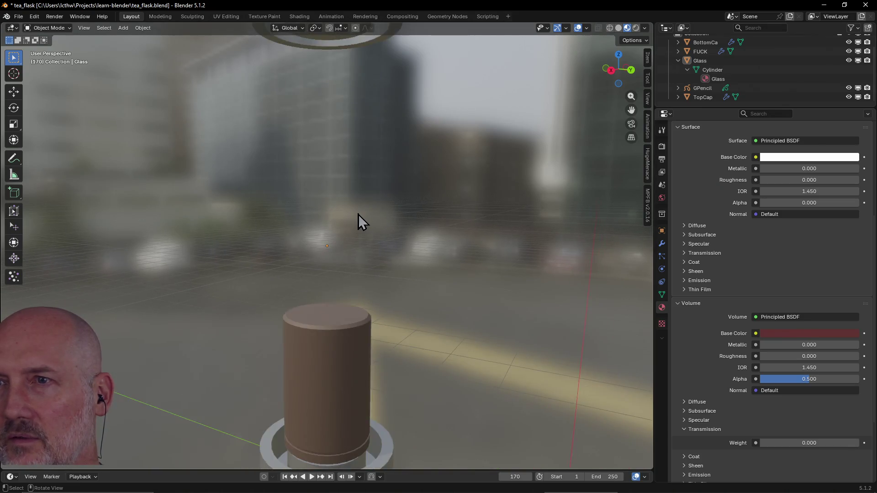
scroll(358, 215, down, 2)
click(777, 203)
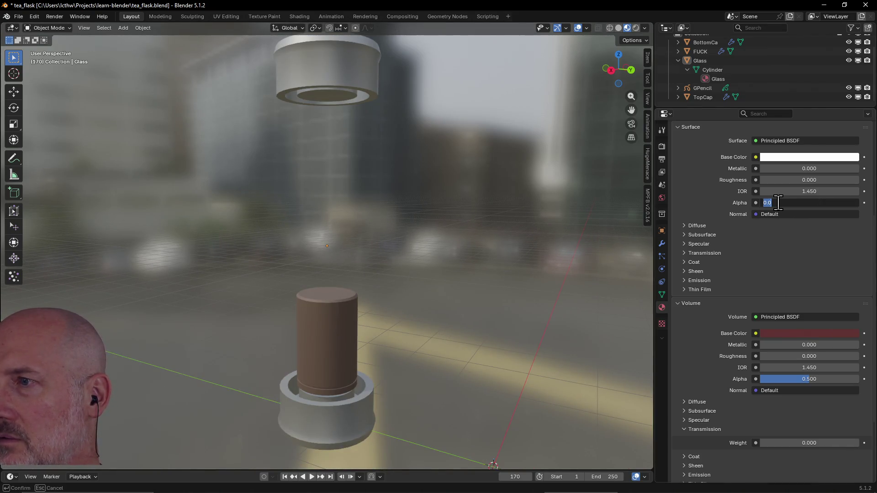
text(0.01)
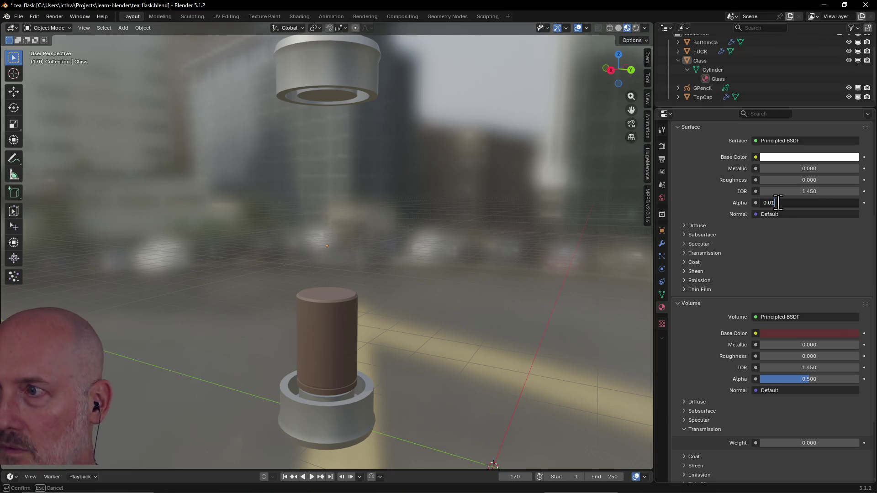
key(Return)
Orbit to check the sleeve, then restore the surface Alpha to 1
mouse_move(551, 184)
middle_down()
mouse_move(360, 201)
mouse_move(432, 185)
middle_up()
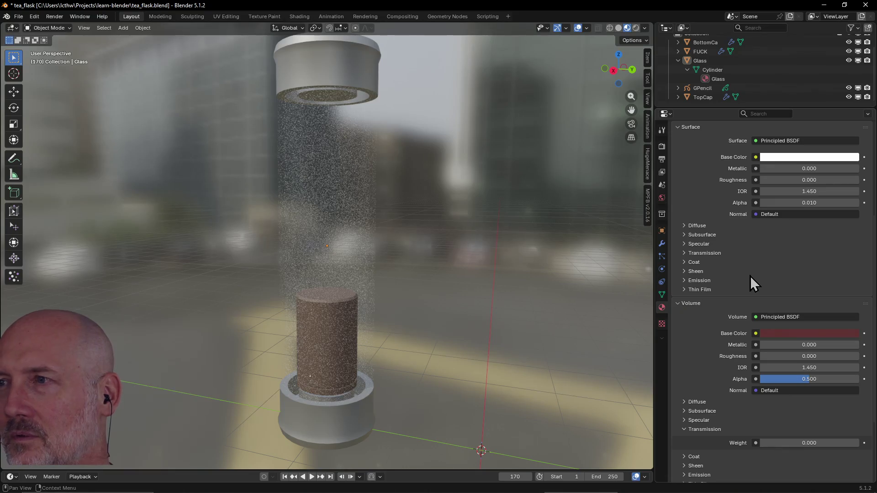
click(789, 204)
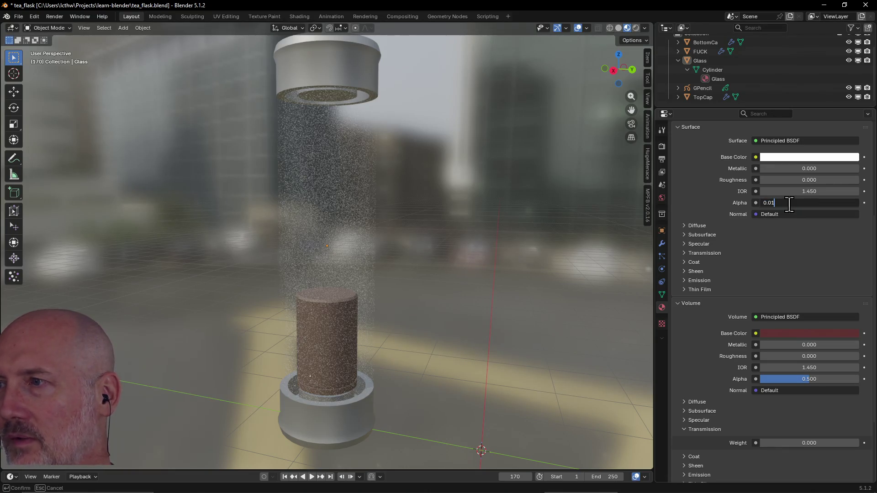
drag(789, 204, 758, 204)
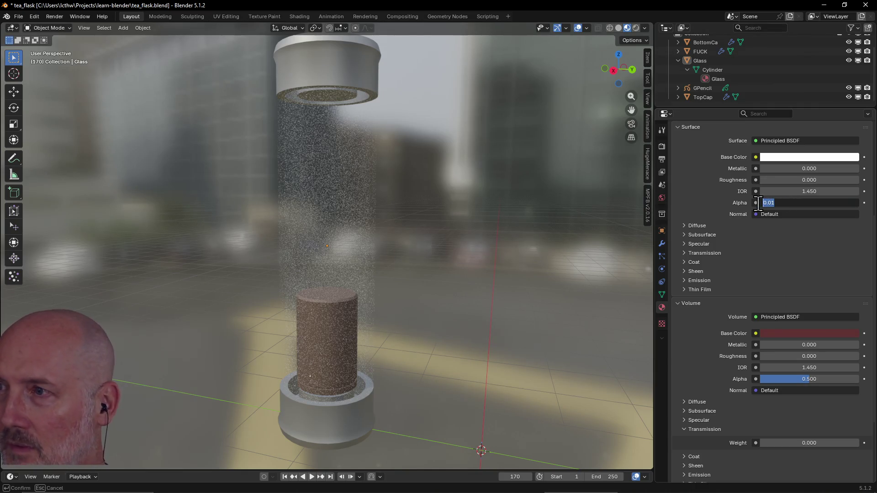
text(1)
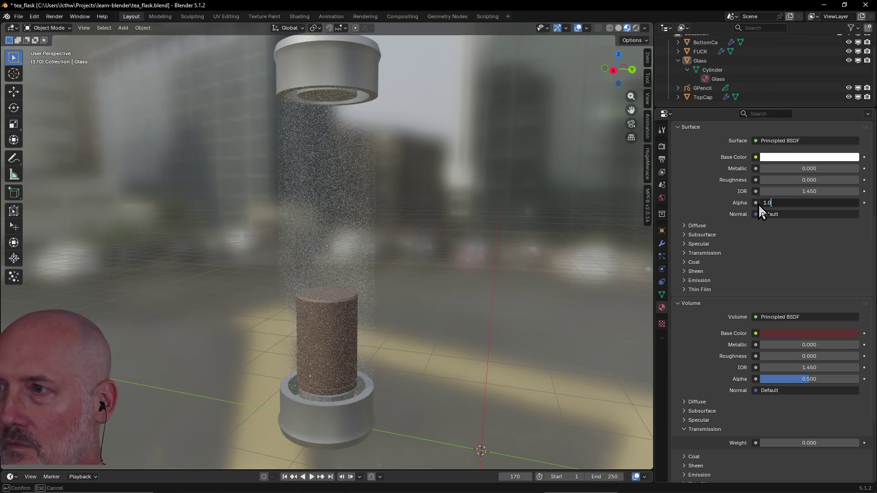
key(Return)
Try a Transmission Weight of 0.1 on the glass surface
click(794, 243)
click(784, 234)
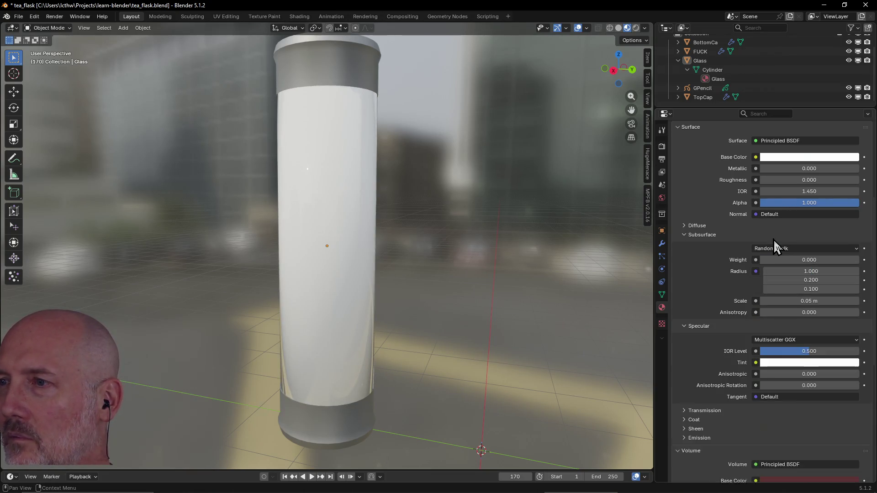
scroll(774, 238, down, 3)
scroll(774, 239, down, 2)
scroll(774, 237, up, 4)
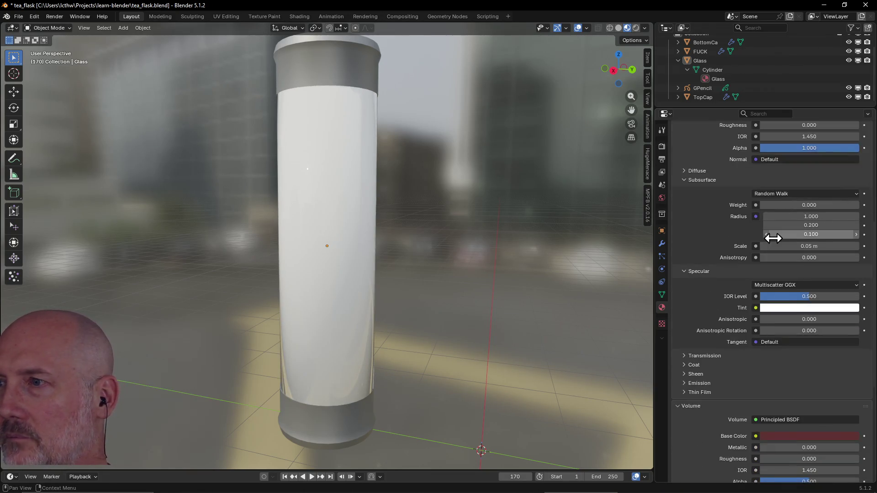
click(706, 217)
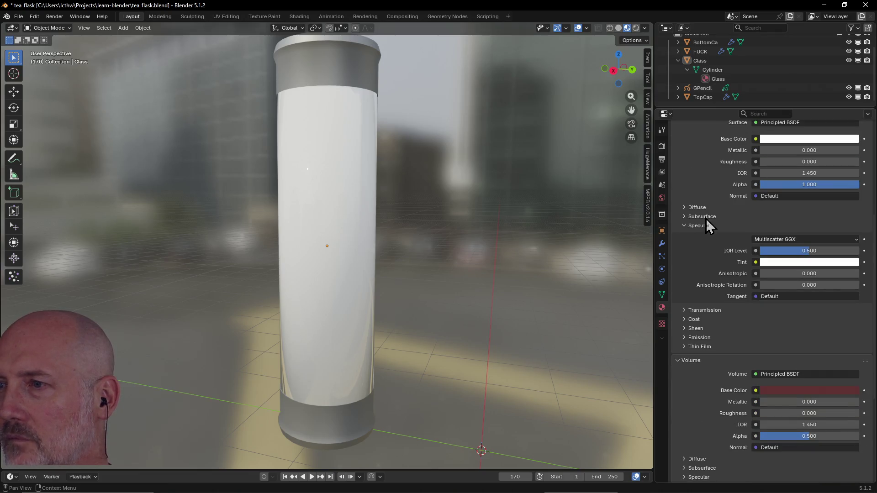
click(701, 309)
click(772, 326)
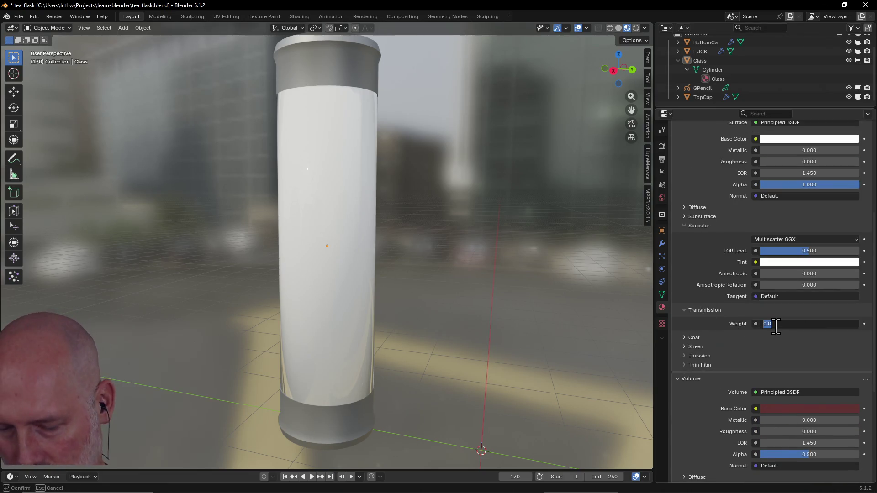
text(0.1)
key(Return)
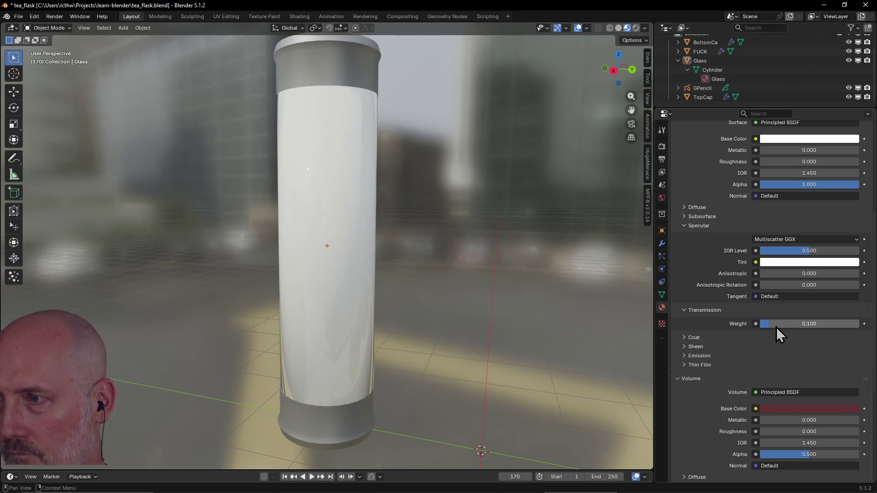
Raise the Transmission Weight to 1 and orbit to inspect the clear, reflective glass
click(777, 327)
text(1)
key(Return)
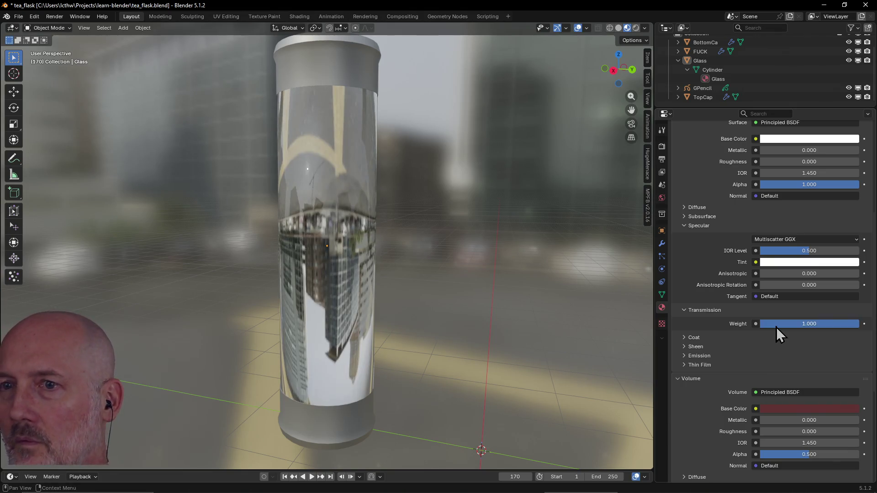
scroll(503, 286, down, 5)
mouse_move(503, 286)
middle_down()
mouse_move(360, 313)
mouse_move(438, 365)
mouse_move(498, 284)
mouse_move(462, 283)
middle_up()
mouse_move(408, 271)
middle_down()
mouse_move(460, 278)
mouse_move(371, 251)
mouse_move(312, 248)
middle_up()
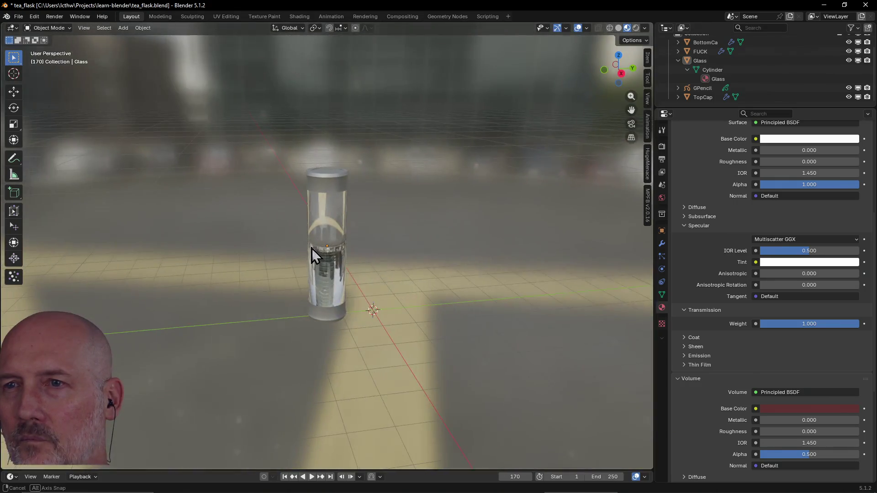
scroll(355, 223, up, 4)
mouse_move(349, 224)
middle_down()
mouse_move(135, 231)
mouse_move(345, 215)
mouse_move(336, 226)
mouse_move(330, 211)
mouse_move(366, 241)
middle_up()
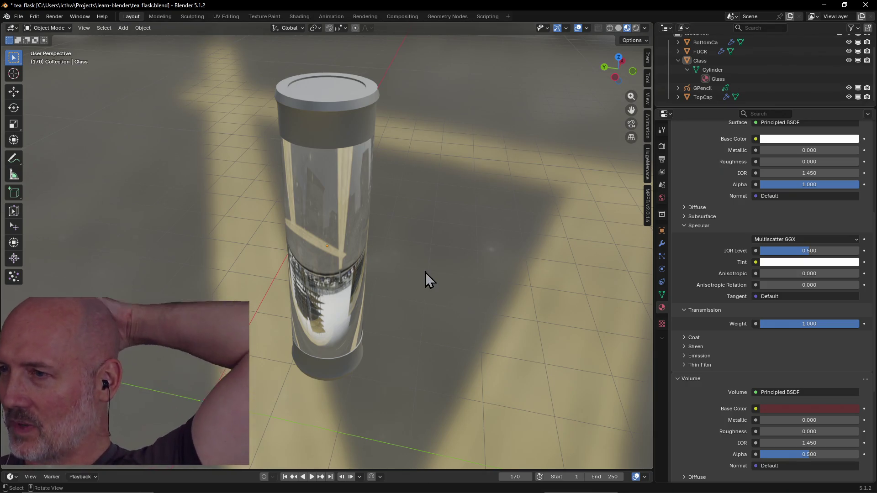
Try Glossy BSDF and Metallic BSDF as the surface shader, settling on Principled Volume
click(700, 311)
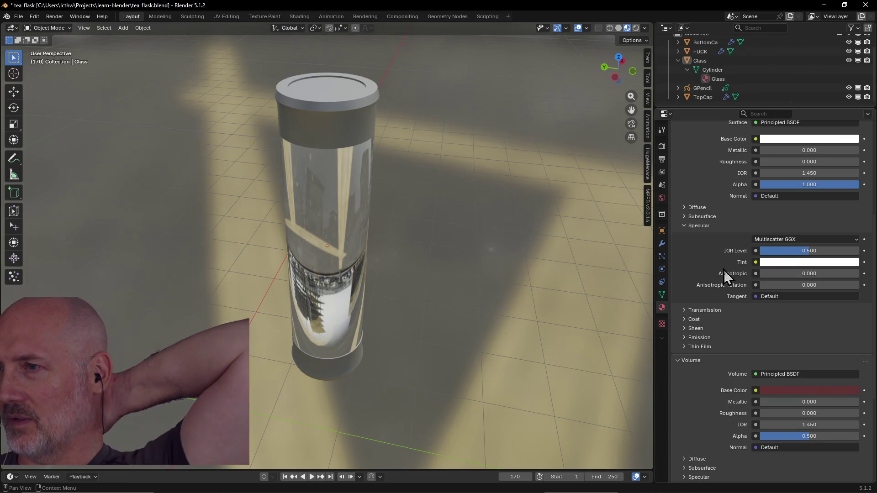
click(698, 228)
scroll(743, 245, up, 6)
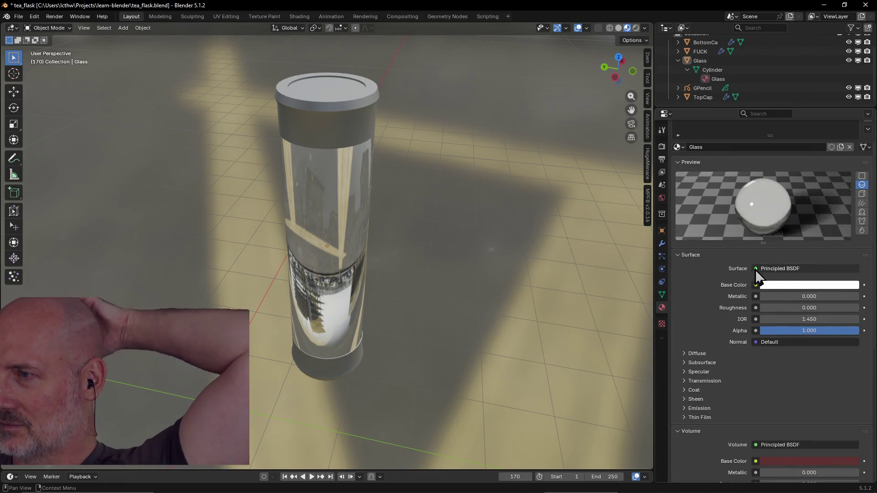
click(782, 270)
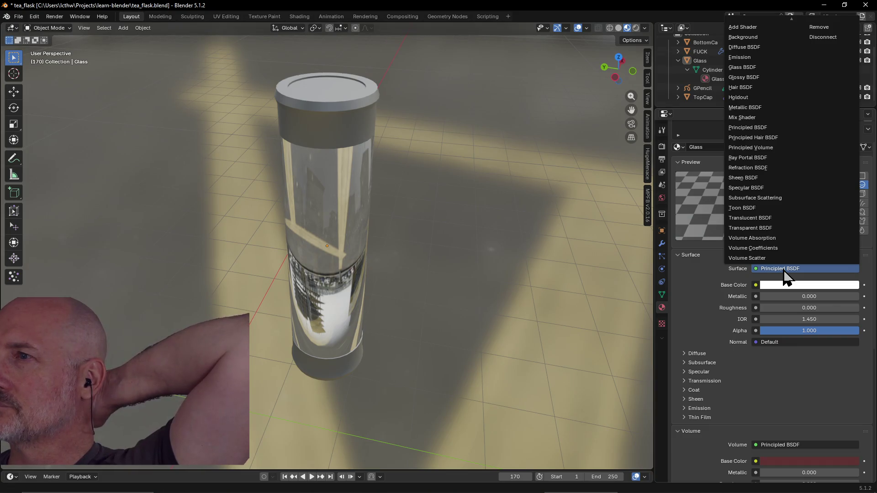
click(755, 78)
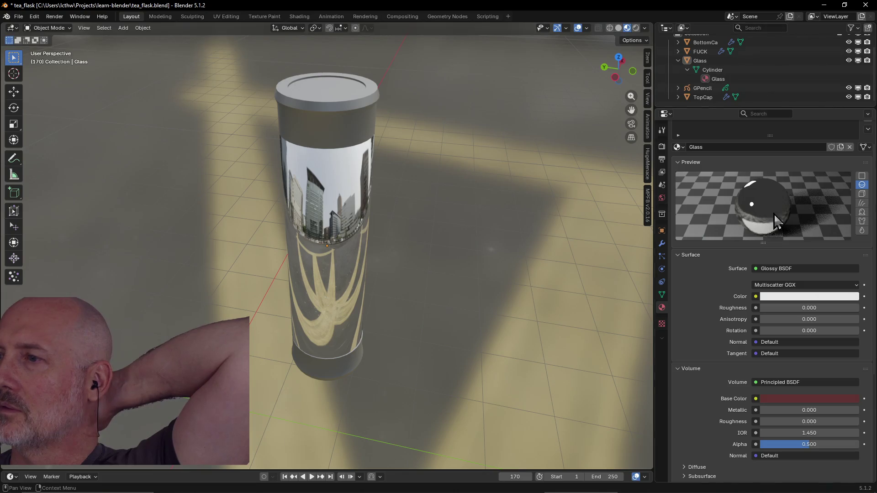
click(800, 270)
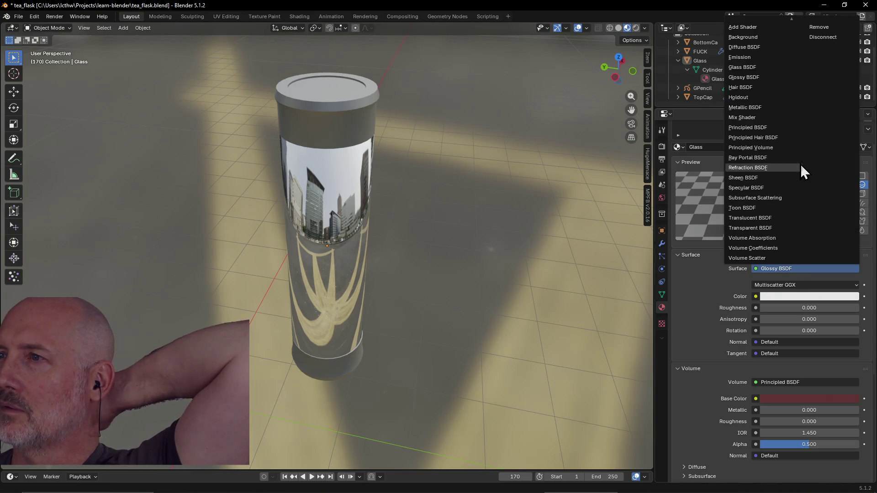
click(783, 108)
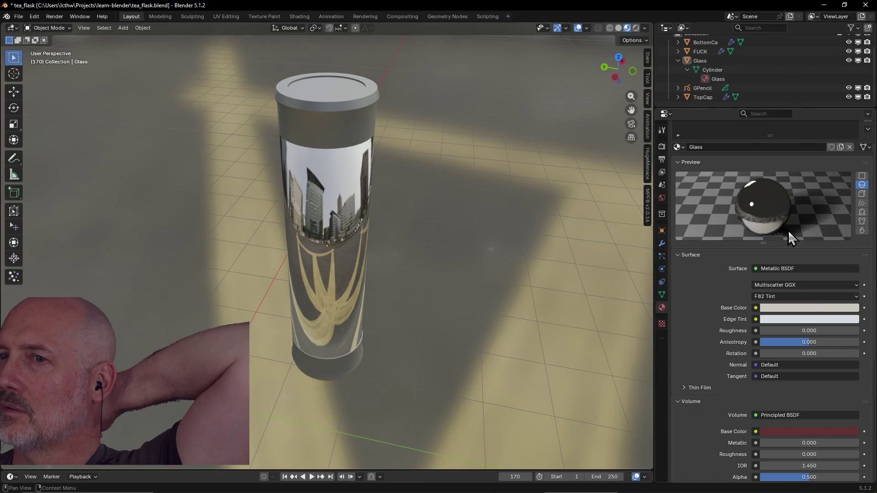
click(794, 268)
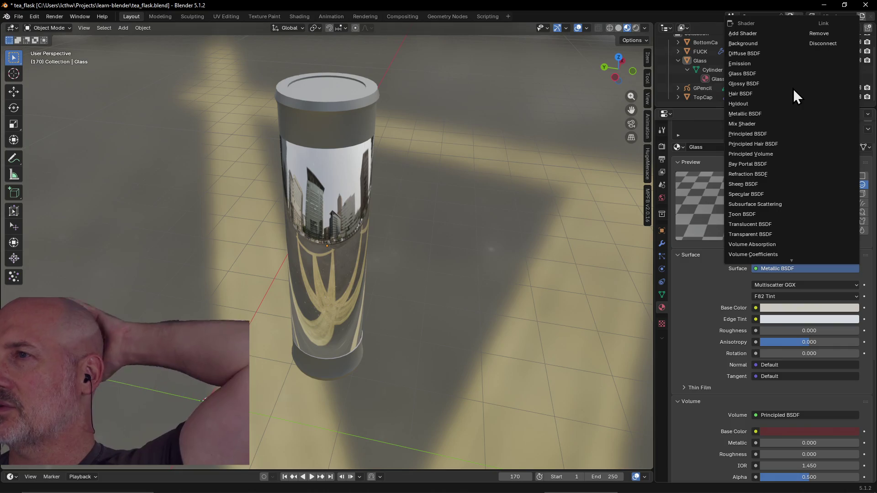
scroll(780, 105, up, 1)
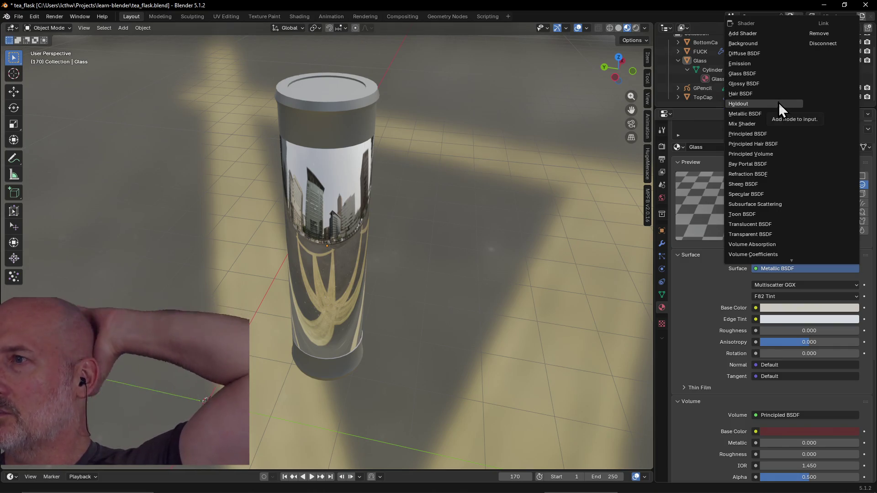
click(778, 152)
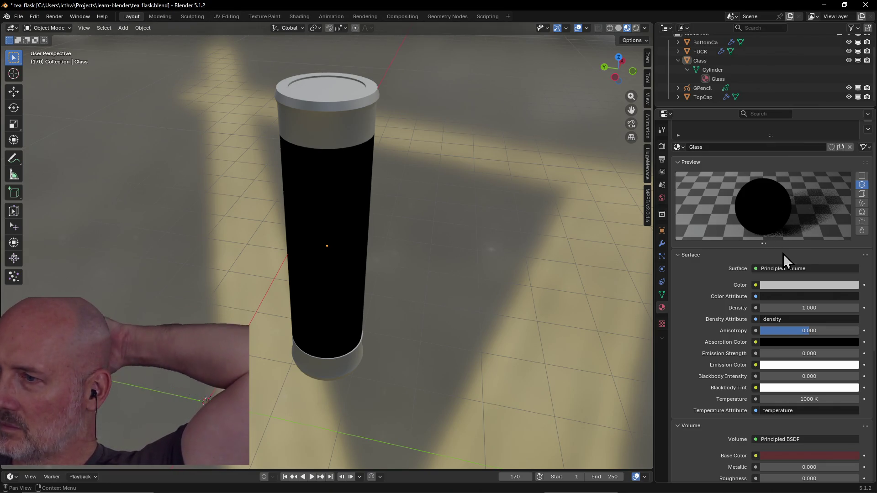
scroll(705, 291, down, 5)
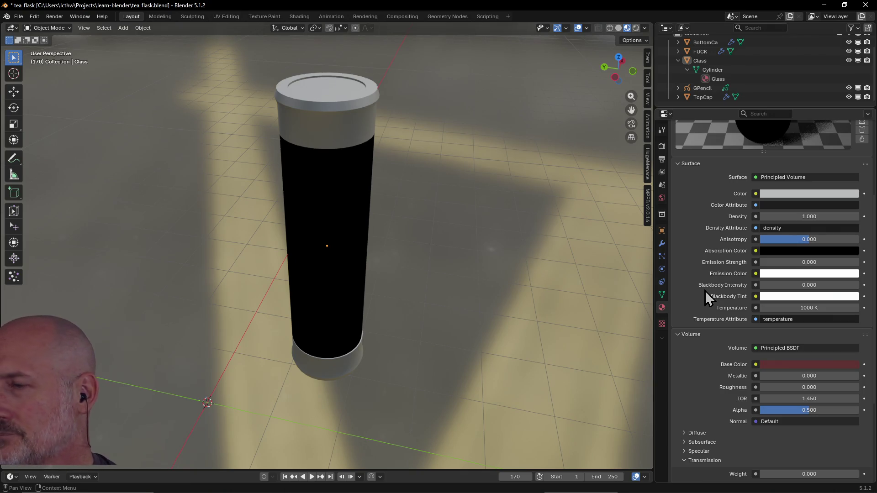
Tint the volume colour muted red, set Density to 0, and make the absorption colour dark red
click(695, 335)
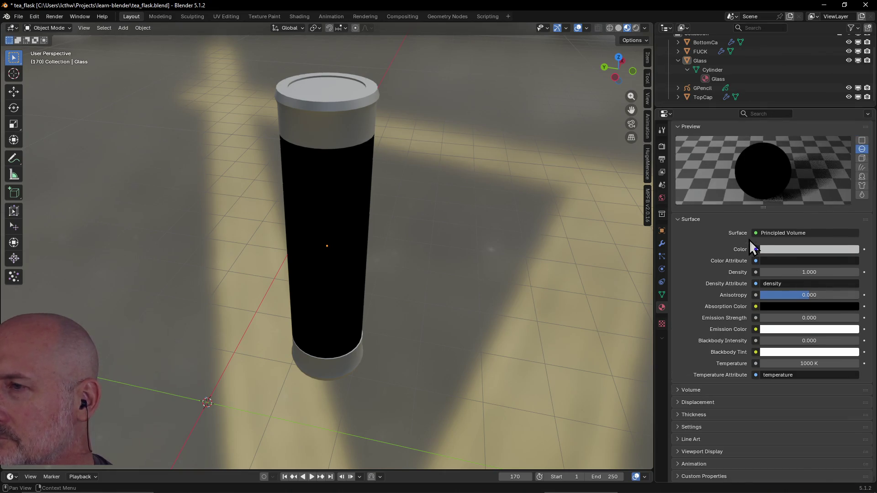
mouse_move(784, 258)
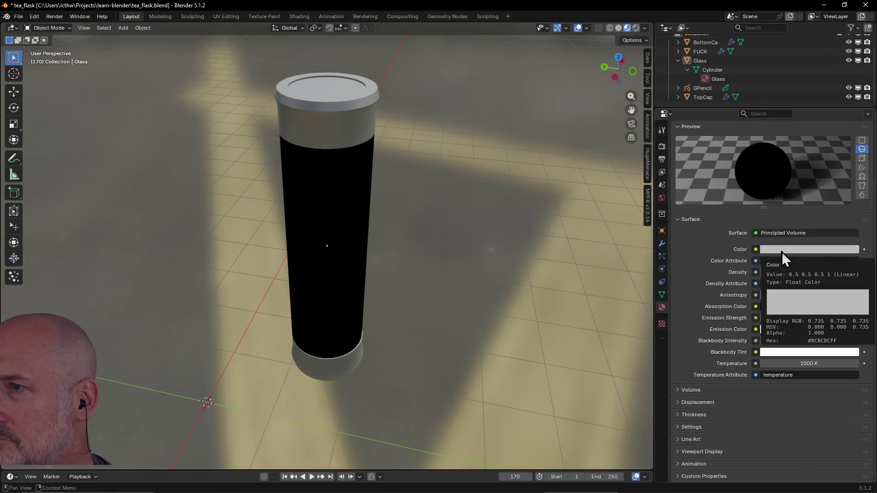
click(771, 260)
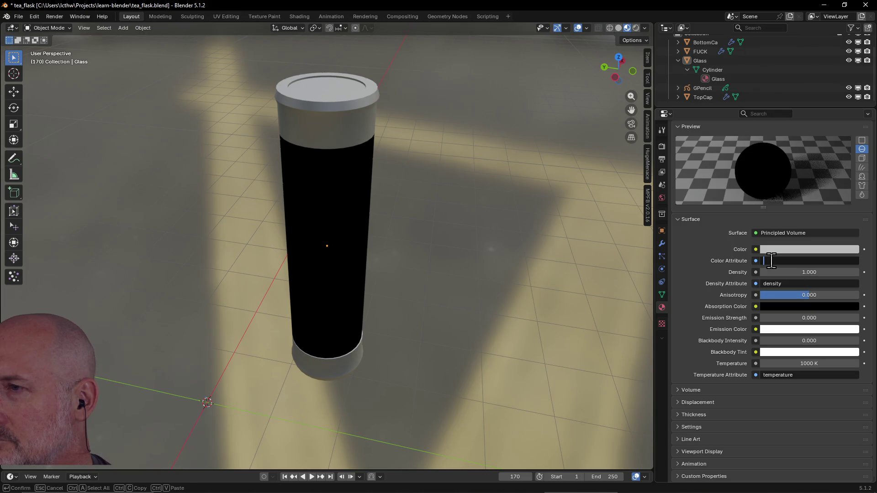
click(725, 255)
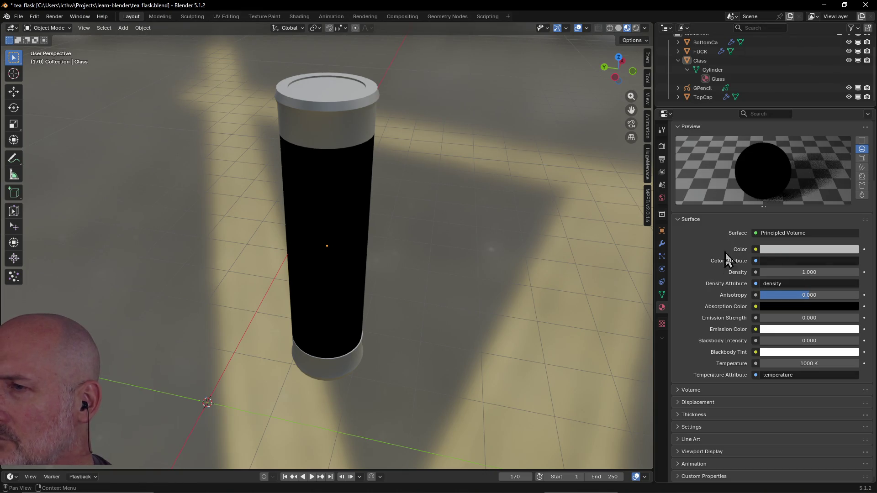
click(763, 250)
drag(813, 124, 812, 114)
drag(777, 273, 719, 288)
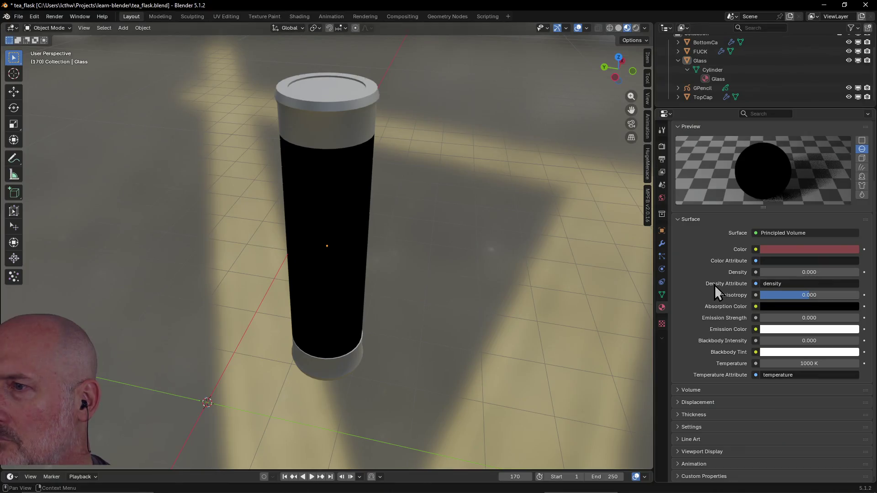
click(780, 308)
mouse_move(797, 208)
mouse_down()
mouse_move(787, 192)
mouse_move(828, 168)
mouse_move(811, 187)
mouse_up()
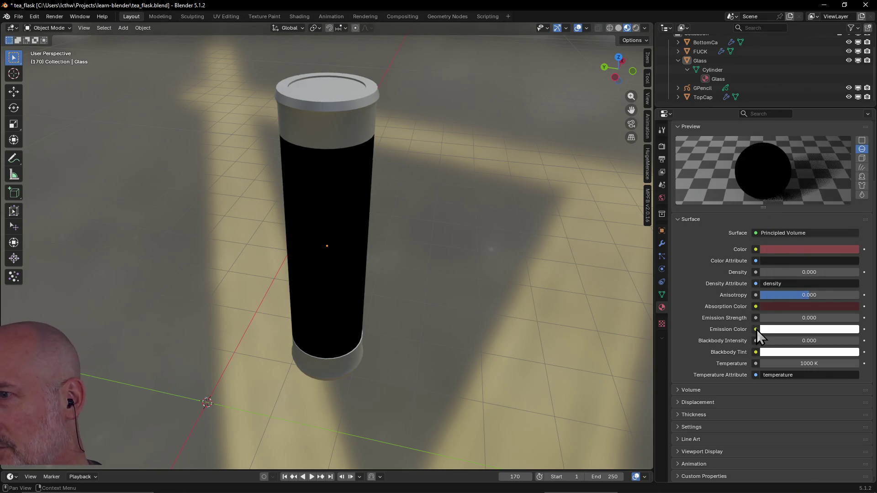
Raise the volume Emission Strength to 0.400 so the sleeve glows pale grey
drag(793, 315, 822, 315)
key(Escape)
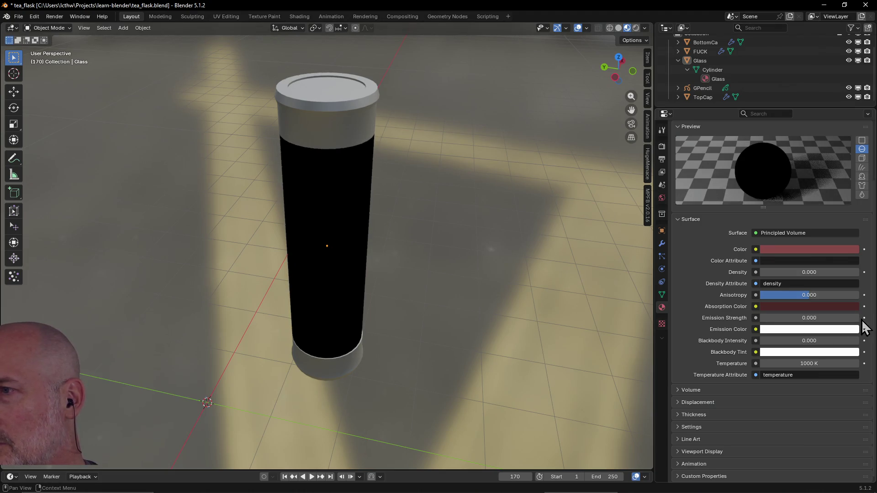
click(855, 318)
click(856, 318)
click(856, 319)
click(855, 318)
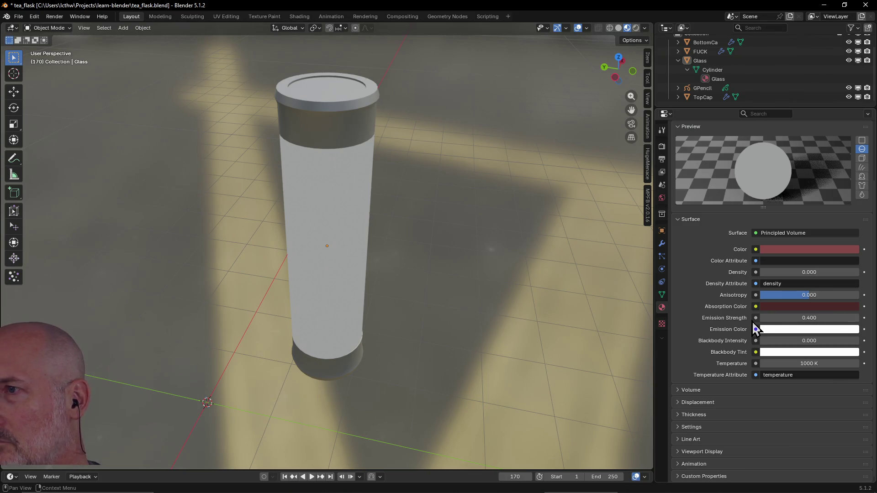
click(775, 234)
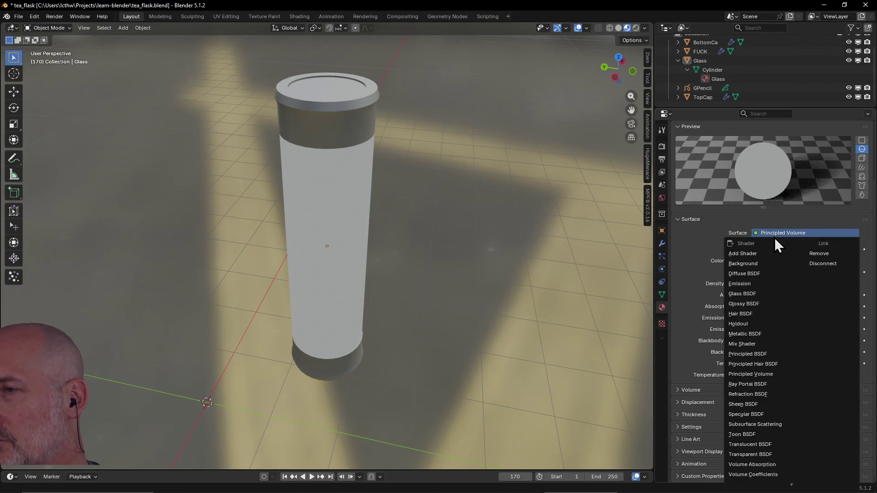
Make the surface a Glass BSDF and darken its red colour, orbiting to check it
click(761, 295)
mouse_move(459, 333)
middle_down()
mouse_move(444, 304)
mouse_move(510, 292)
mouse_move(434, 307)
mouse_move(471, 308)
middle_up()
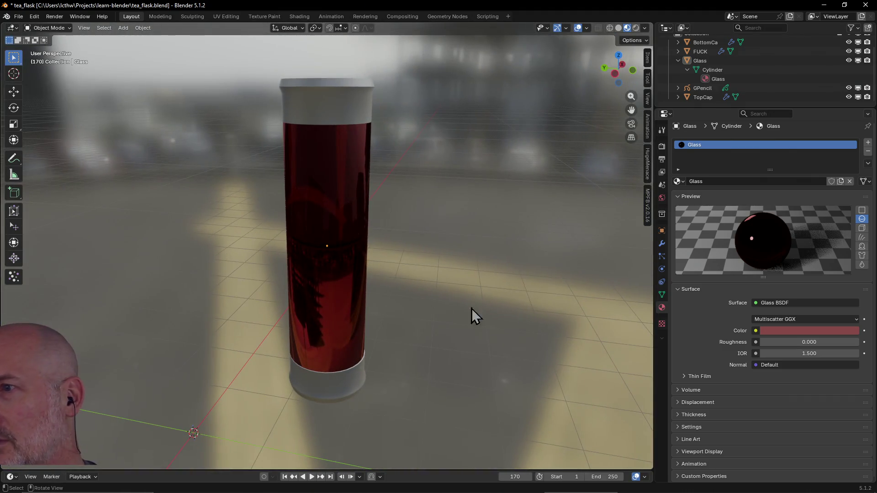
click(786, 332)
drag(814, 198, 798, 209)
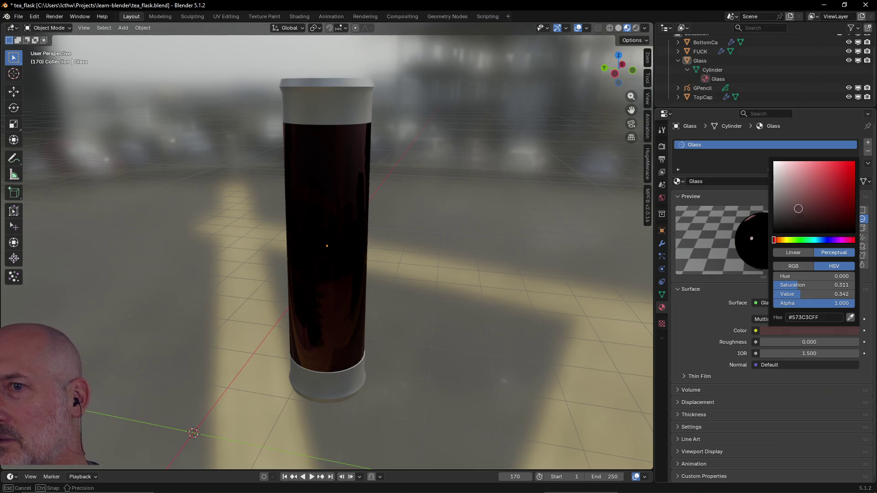
mouse_move(630, 297)
middle_down()
mouse_move(506, 303)
mouse_move(542, 300)
mouse_move(519, 307)
middle_up()
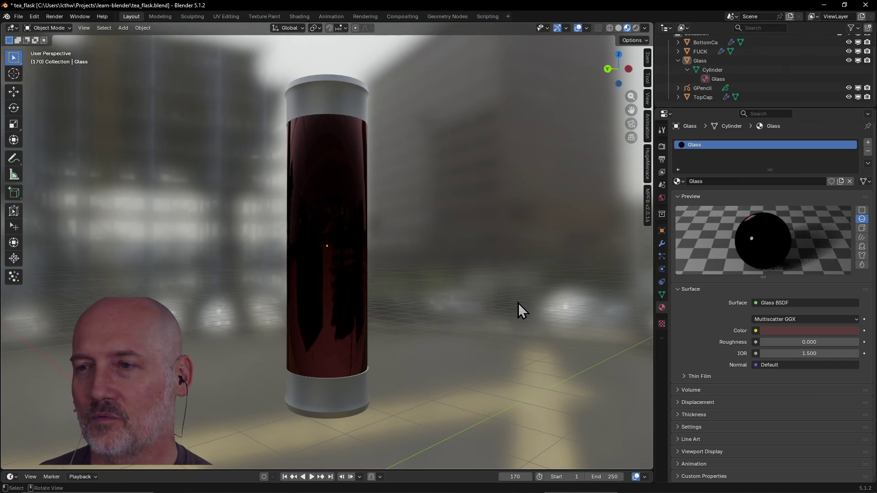
Orbit and zoom out to a side view of the flask against the blurred city buildings
mouse_move(375, 218)
middle_down()
mouse_move(402, 288)
mouse_move(398, 262)
mouse_move(300, 284)
mouse_move(333, 235)
mouse_move(254, 260)
mouse_move(347, 233)
mouse_move(314, 221)
mouse_move(316, 178)
mouse_move(505, 157)
mouse_move(486, 141)
mouse_move(442, 161)
mouse_move(417, 202)
mouse_move(385, 210)
mouse_move(383, 196)
mouse_move(352, 194)
mouse_move(436, 166)
mouse_move(442, 134)
mouse_move(429, 119)
mouse_move(409, 190)
mouse_move(353, 172)
mouse_move(382, 161)
mouse_move(400, 169)
mouse_move(385, 170)
middle_up()
scroll(398, 262, down, 3)
scroll(379, 179, down, 2)
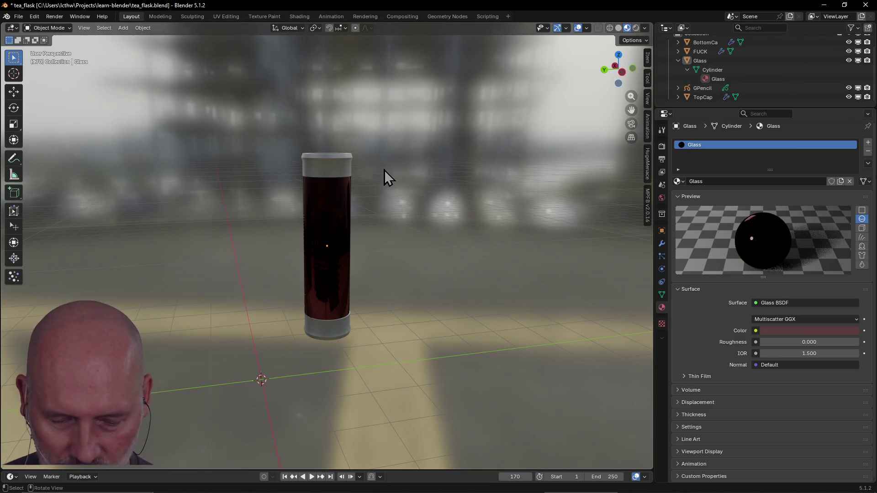
mouse_move(423, 209)
middle_down()
mouse_move(311, 226)
mouse_move(330, 191)
middle_up()
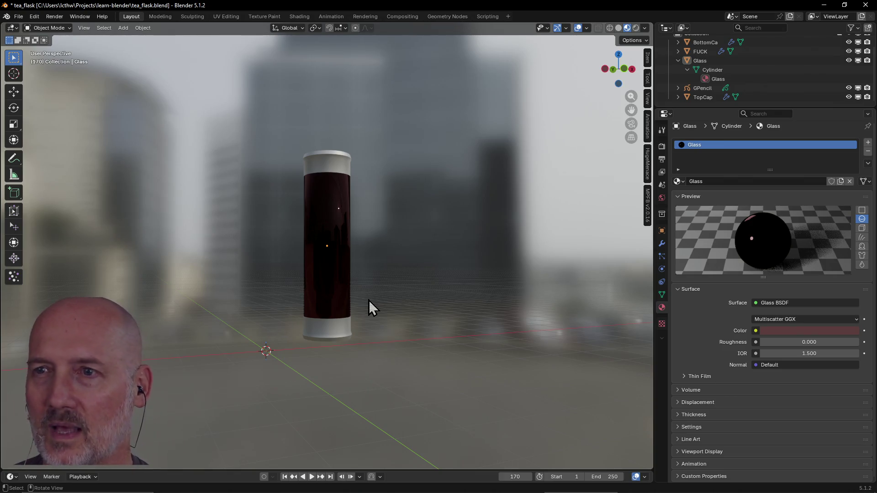
key(ctrl)
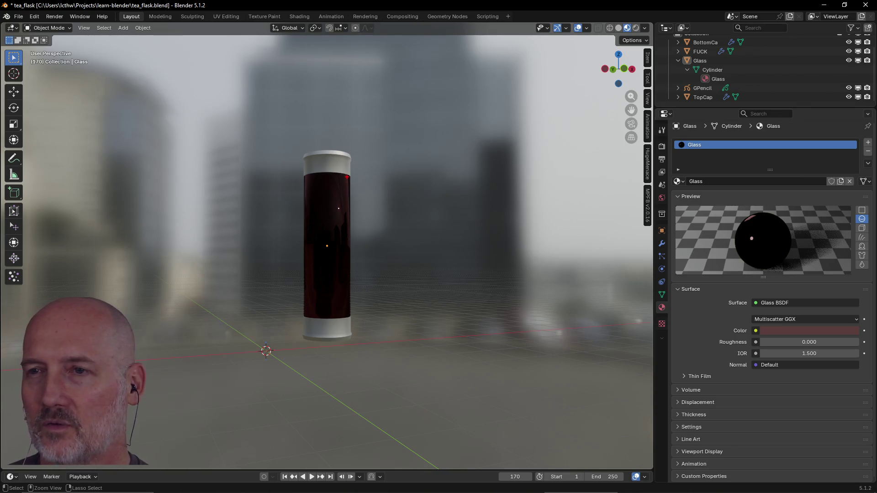
mouse_move(548, 56)
mouse_down()
mouse_move(506, 73)
mouse_move(587, 80)
mouse_move(544, 63)
mouse_up()
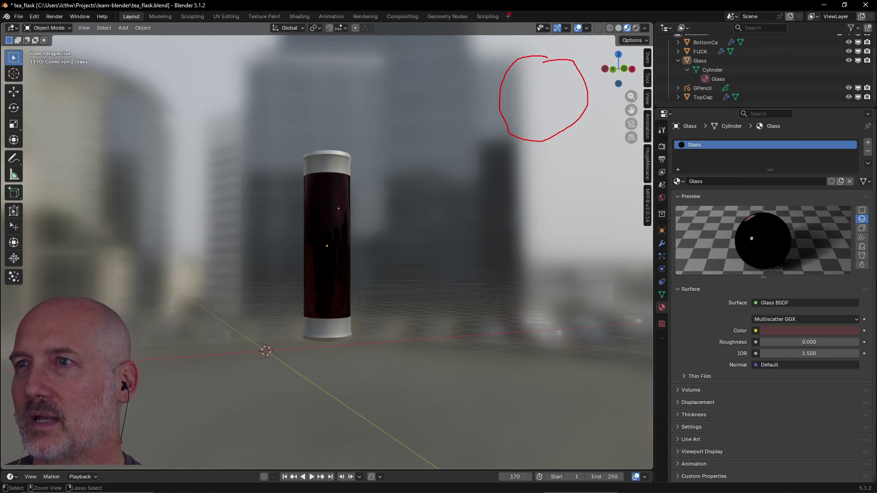
Orbit the viewport to look down on the flask from higher up
drag(531, 14, 531, 78)
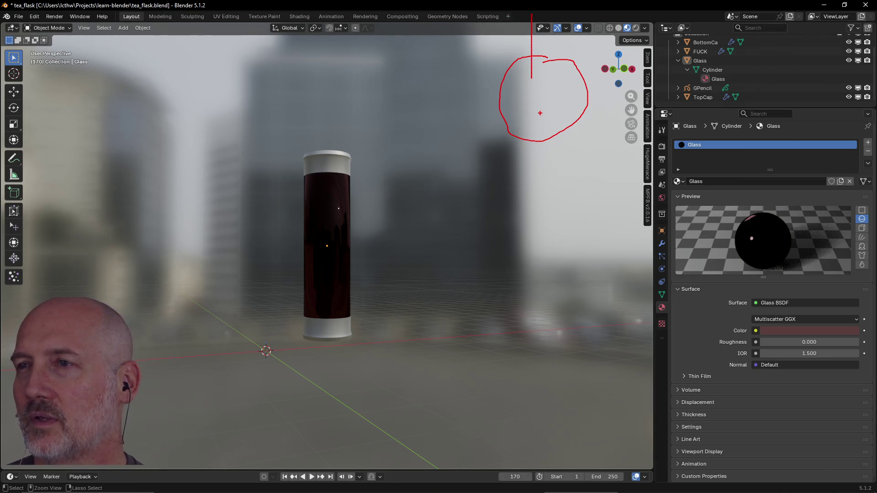
drag(532, 132, 536, 172)
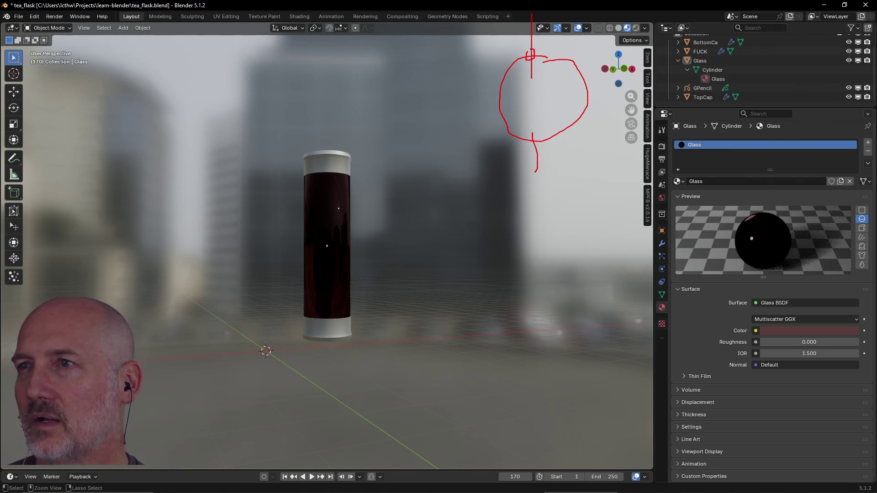
mouse_move(534, 128)
mouse_down()
mouse_move(529, 150)
mouse_move(539, 132)
mouse_up()
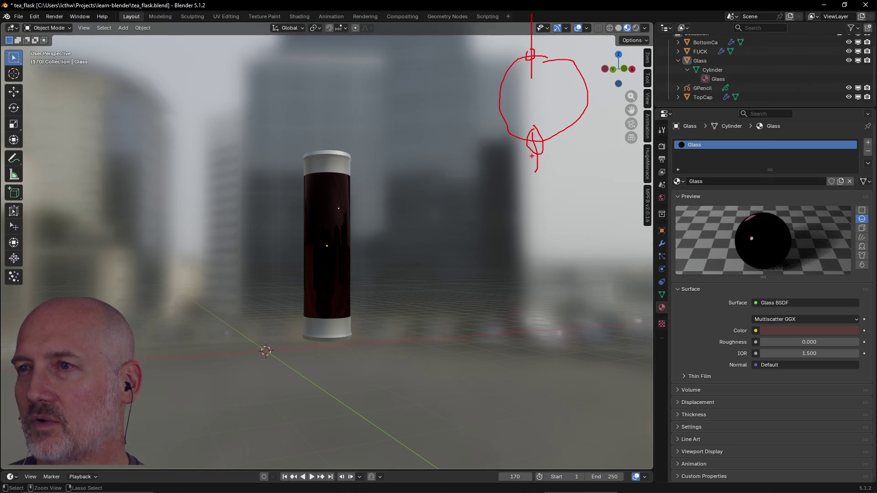
drag(536, 179, 539, 233)
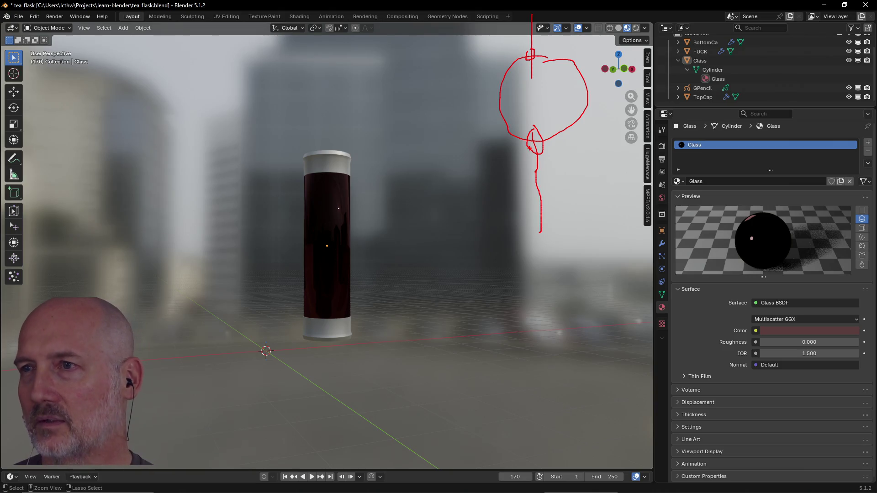
drag(497, 147, 476, 90)
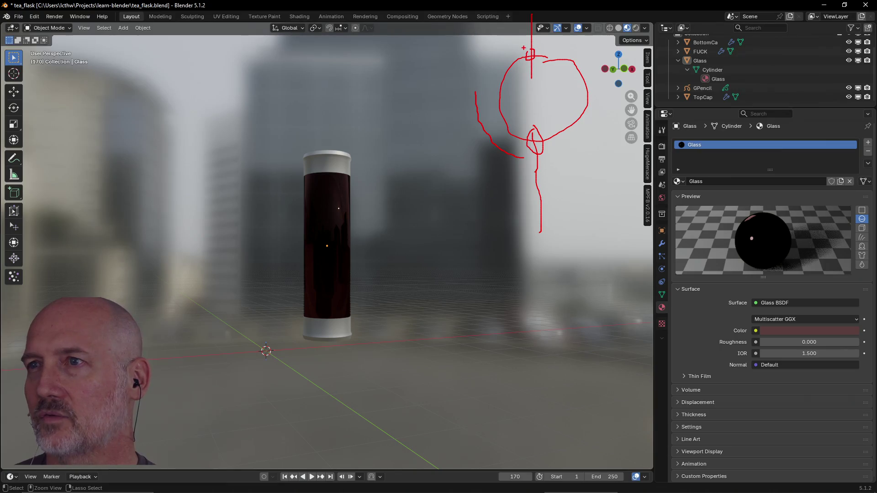
drag(518, 49, 518, 67)
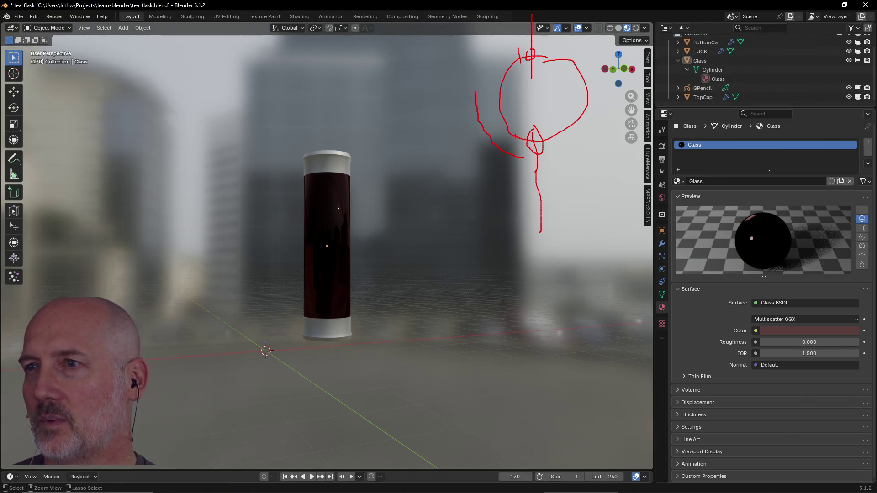
drag(515, 133, 516, 143)
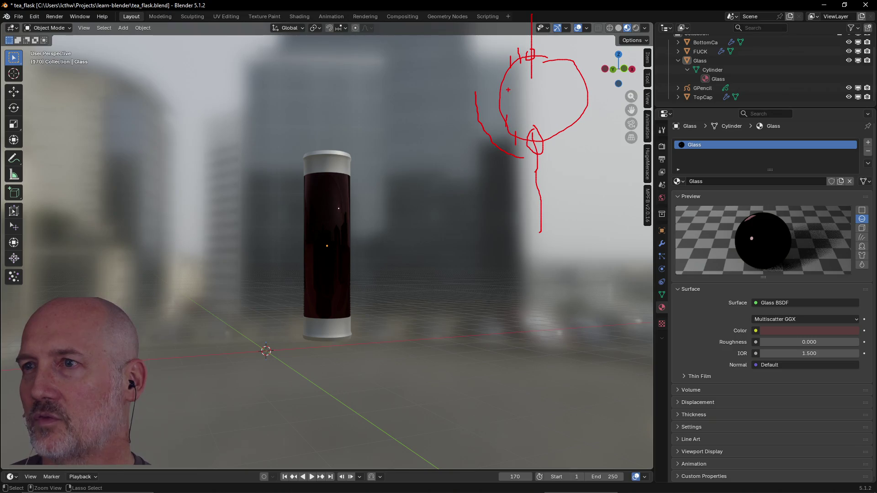
drag(504, 93, 515, 64)
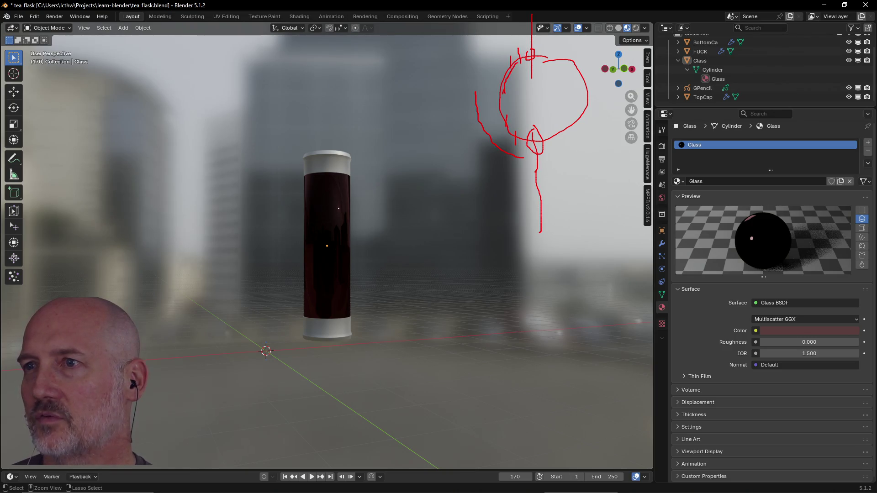
drag(504, 93, 508, 115)
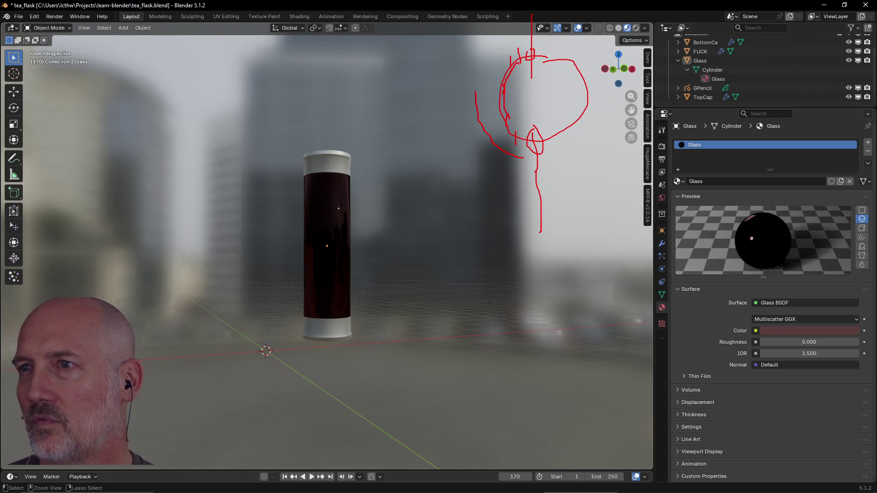
drag(503, 81, 502, 127)
drag(502, 58, 502, 141)
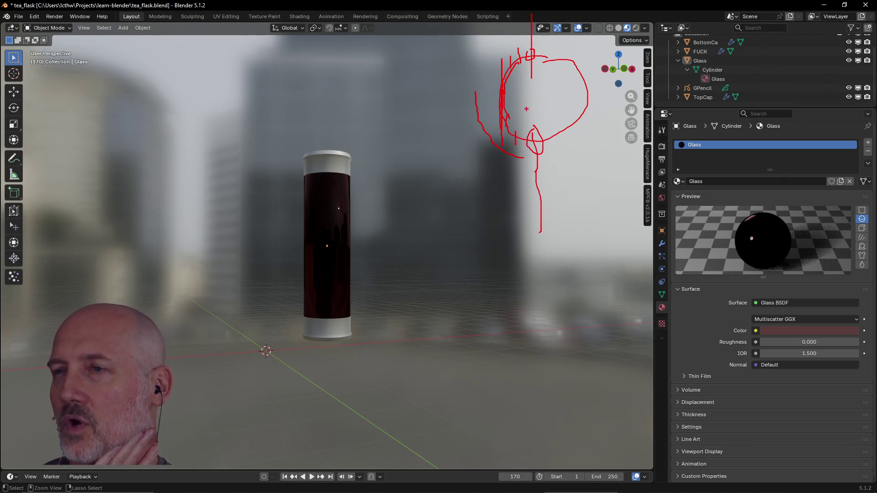
Zoom in closer on the flask on the sunlit tiled floor and select the top cap
mouse_move(544, 255)
mouse_down()
mouse_move(558, 257)
mouse_move(540, 265)
mouse_up()
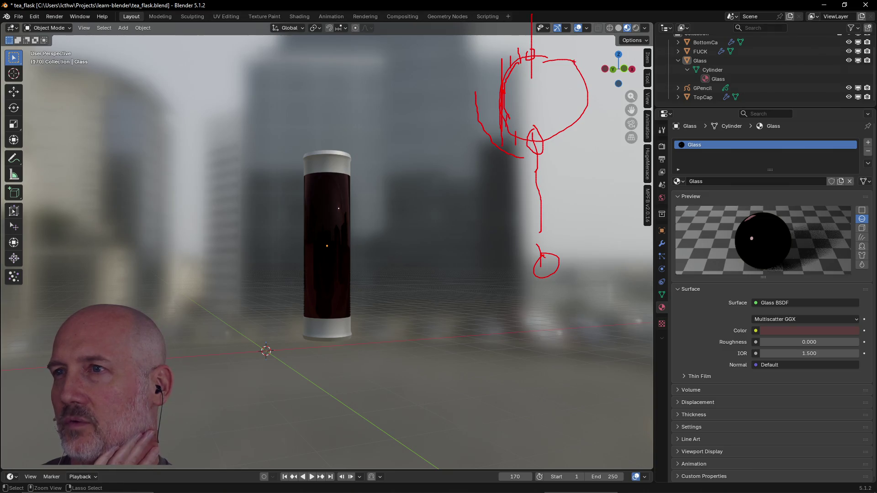
drag(546, 58, 571, 65)
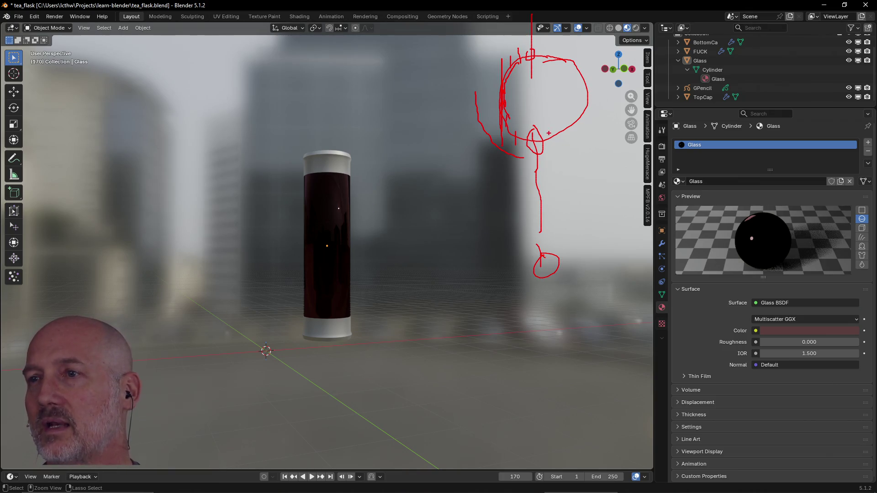
mouse_move(607, 169)
mouse_down()
mouse_move(568, 129)
mouse_move(669, 136)
mouse_up()
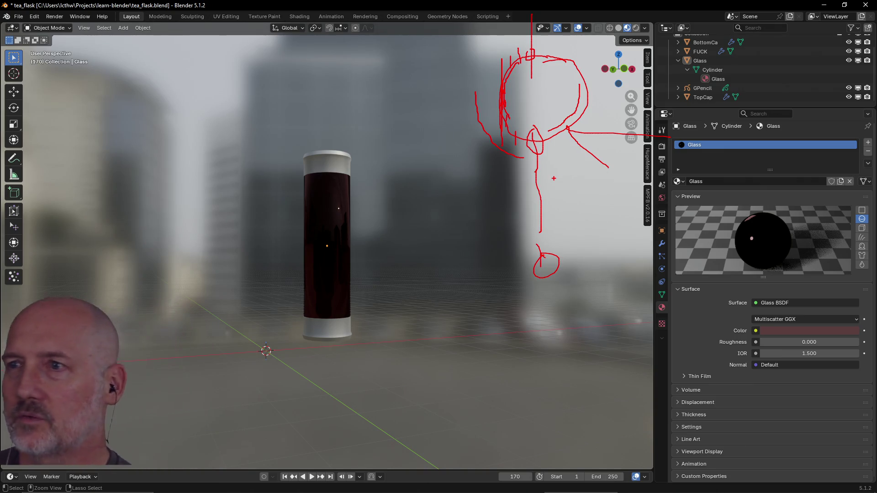
mouse_move(426, 187)
middle_down()
mouse_move(435, 251)
mouse_move(503, 223)
middle_up()
scroll(446, 200, up, 2)
mouse_move(446, 200)
middle_down()
mouse_move(596, 201)
mouse_move(487, 198)
middle_up()
scroll(514, 198, up, 3)
scroll(548, 199, down, 3)
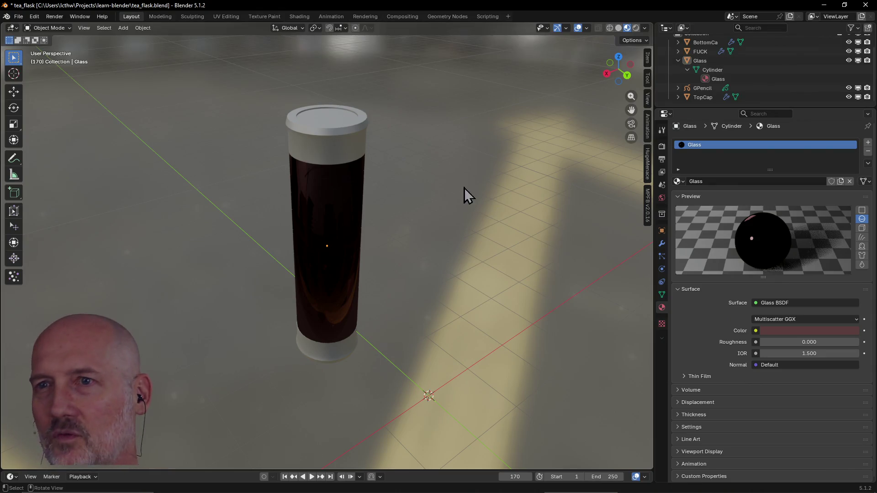
click(334, 143)
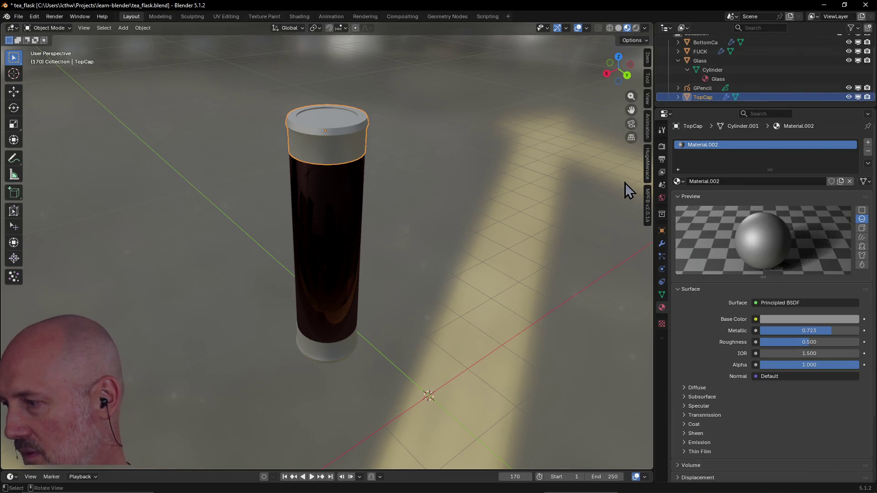
Set the top cap material's Roughness to 0.28
mouse_move(811, 342)
mouse_down()
mouse_move(772, 342)
mouse_move(787, 342)
mouse_up()
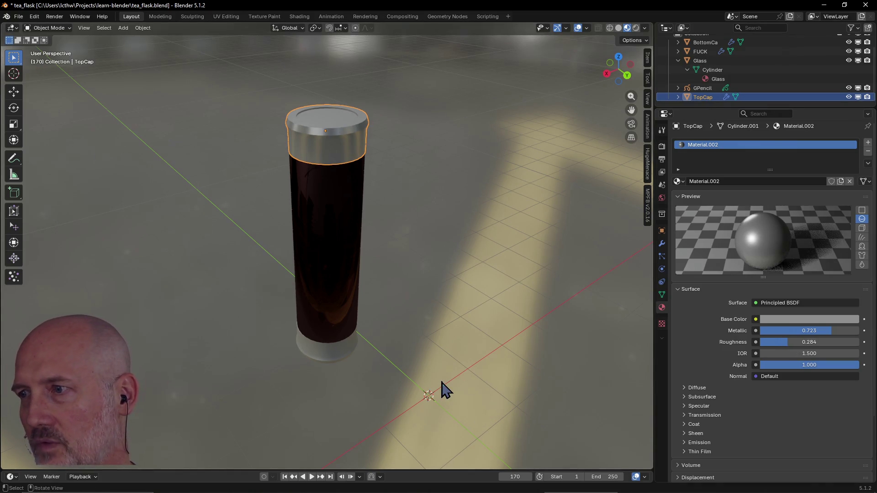
click(799, 344)
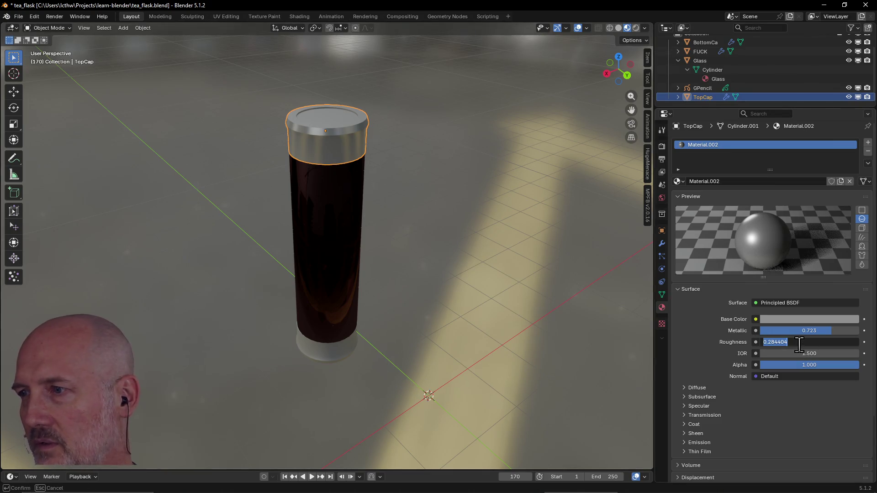
text(0.28)
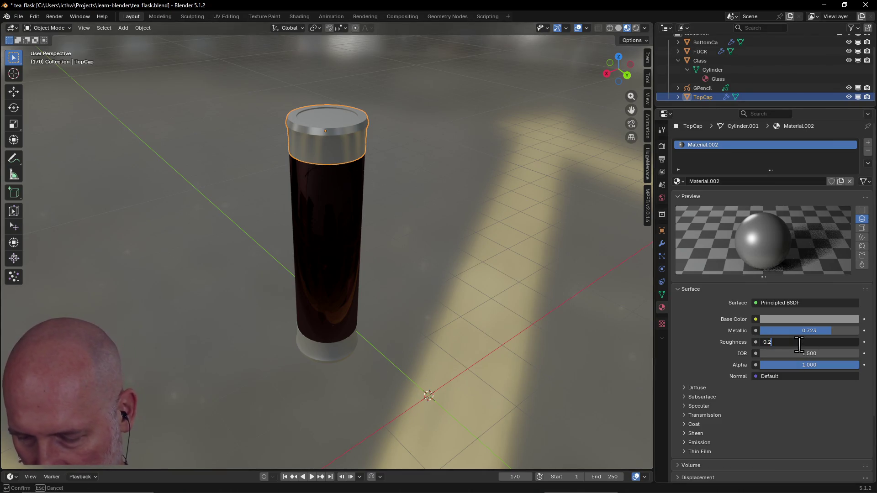
key(Return)
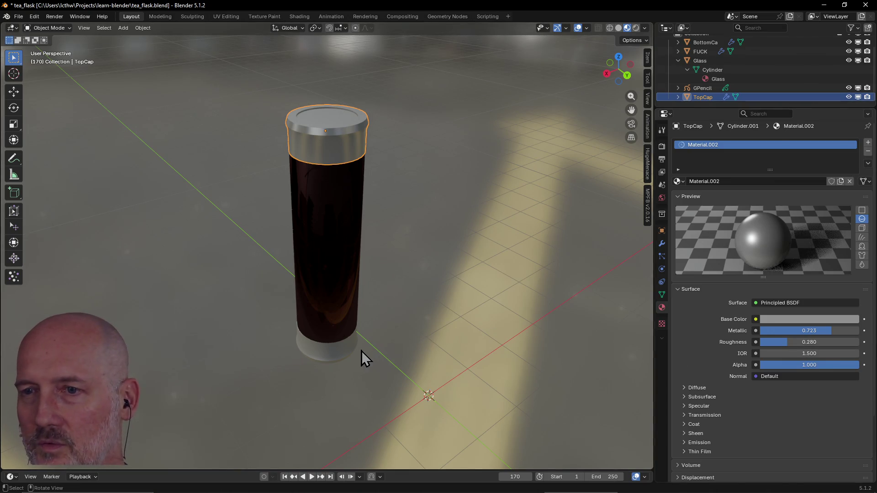
Give the bottom cap Roughness 0.28 as well, viewed against the city backdrop
click(344, 354)
click(813, 342)
text(0.28)
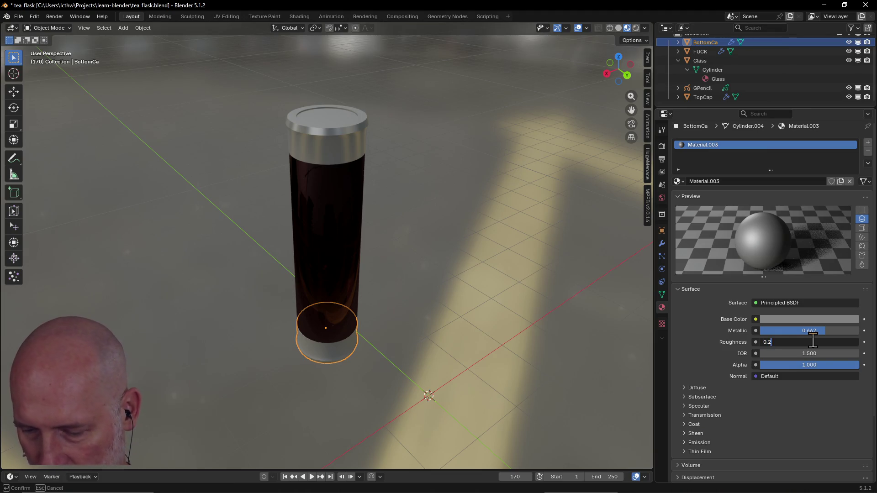
key(Return)
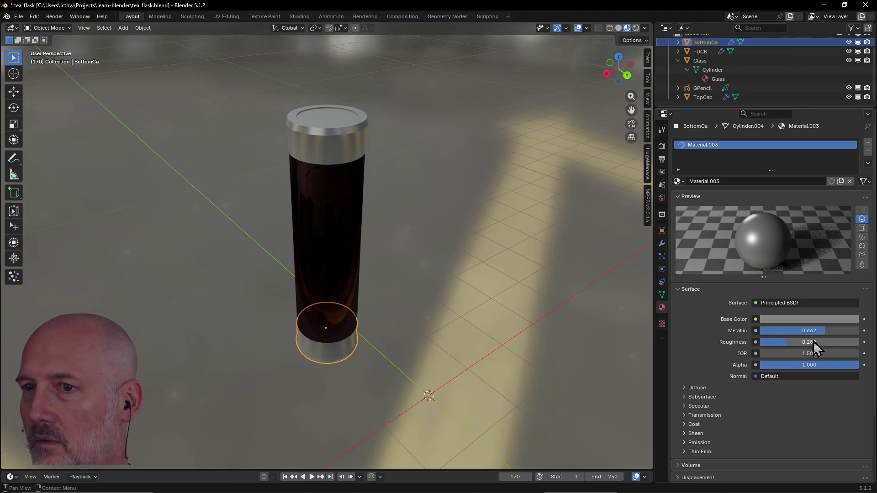
mouse_move(378, 350)
middle_down()
mouse_move(467, 302)
mouse_move(453, 312)
mouse_move(486, 348)
mouse_move(388, 347)
middle_up()
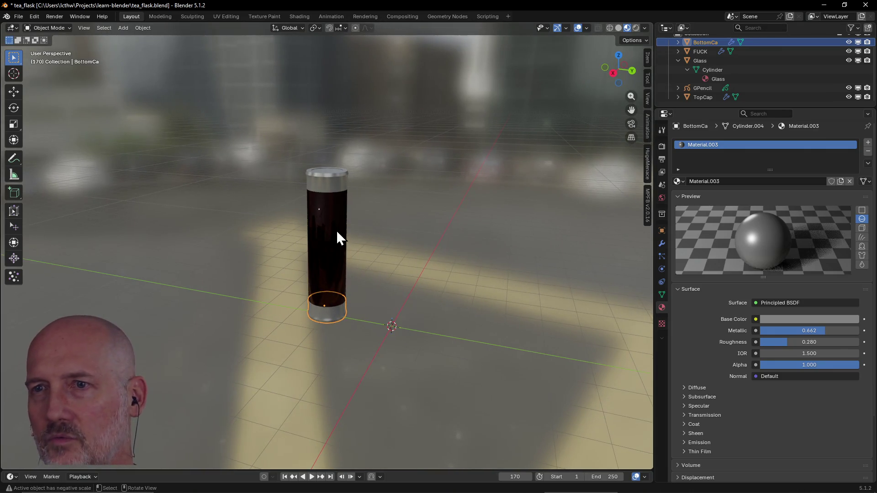
Raise the top cap material's Metallic to 1.000
click(329, 186)
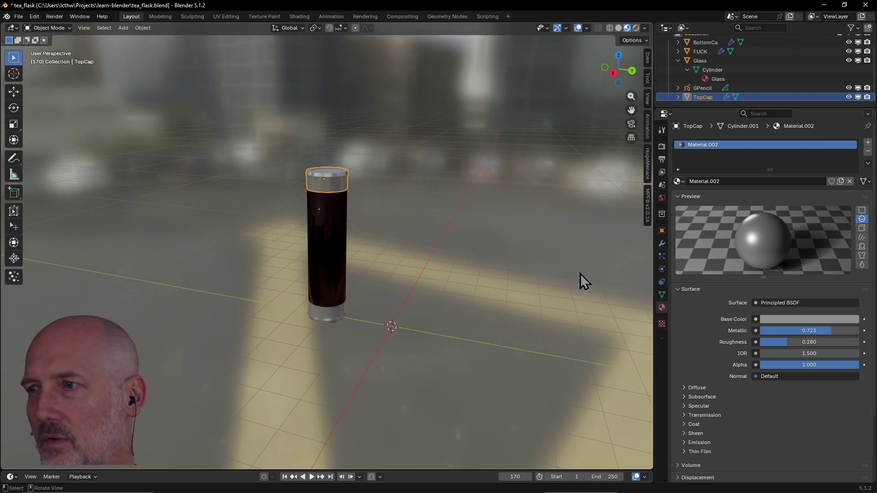
click(791, 321)
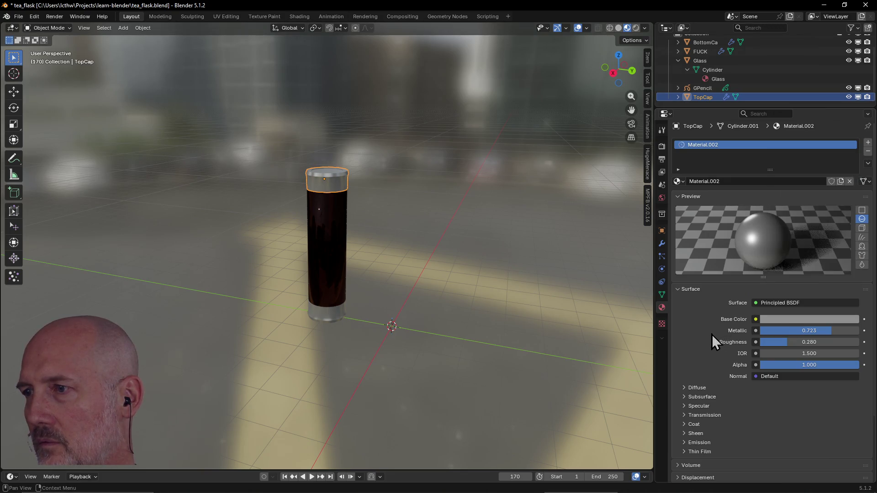
click(325, 319)
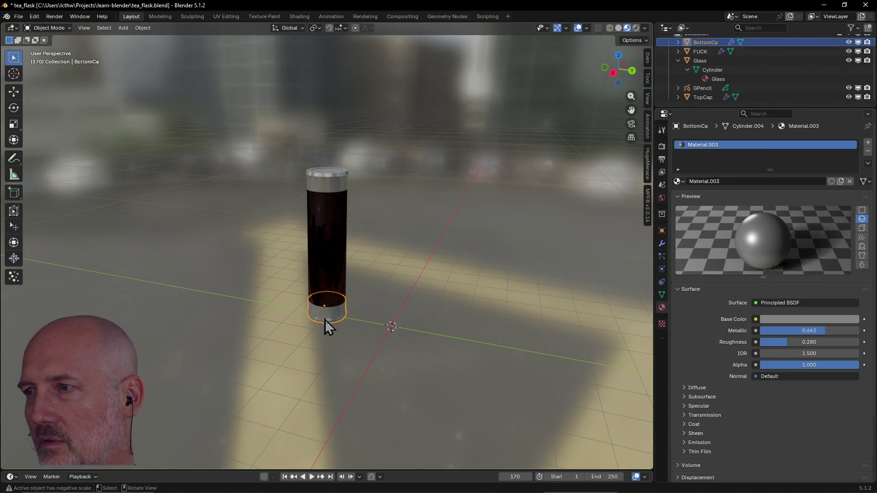
click(336, 189)
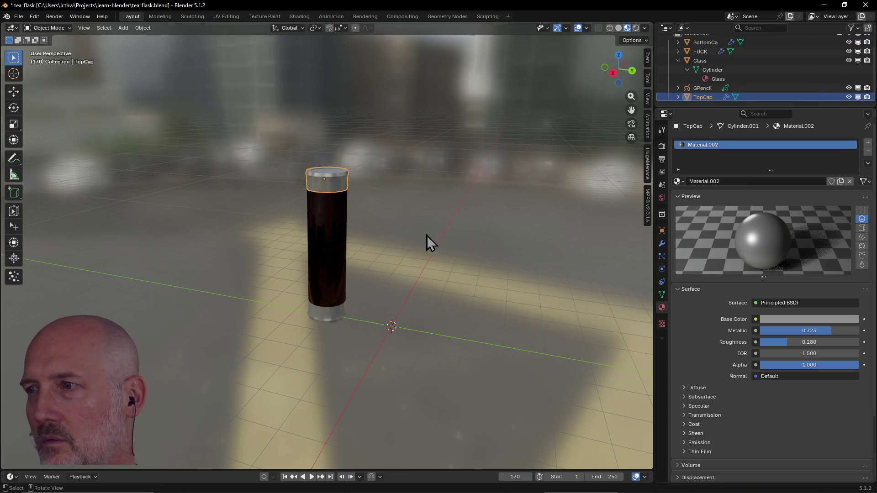
drag(833, 331, 860, 332)
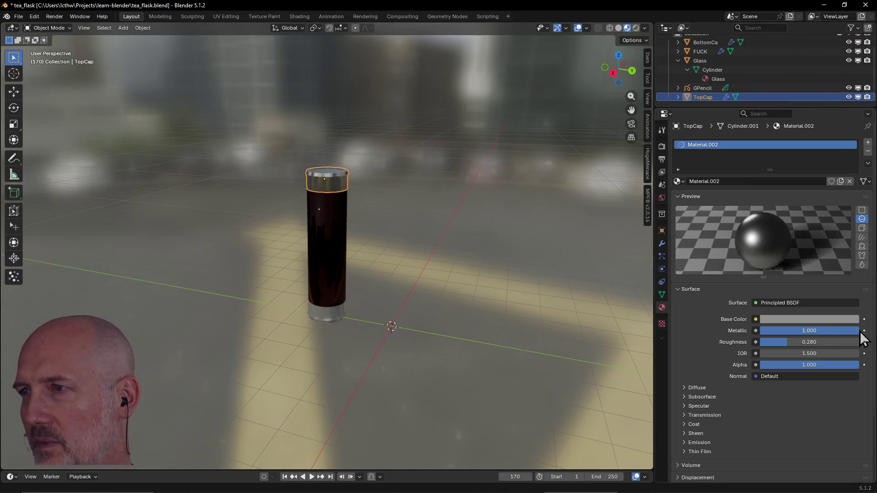
Raise the bottom cap's Metallic to 1.000, then deselect it and orbit around the flask
click(341, 316)
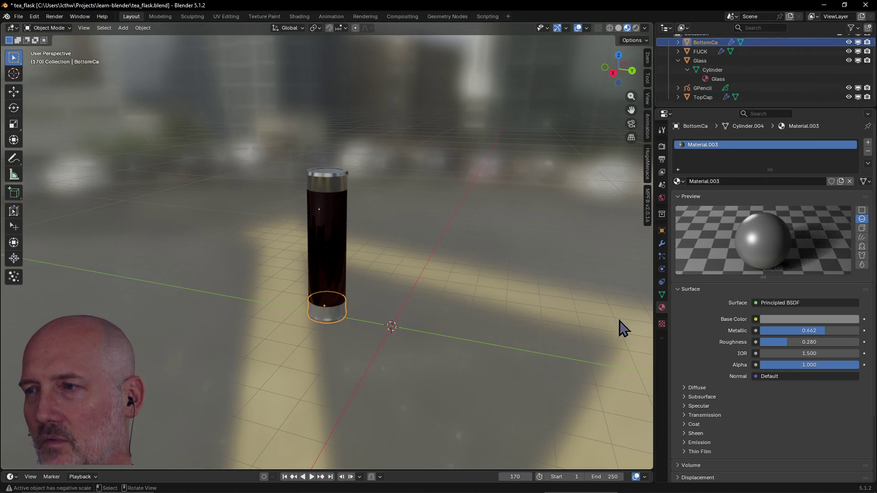
drag(821, 333, 859, 333)
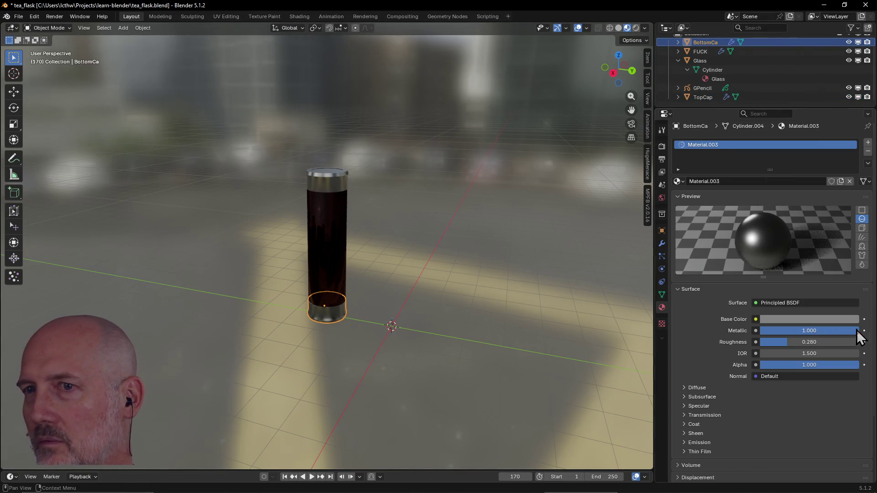
click(386, 276)
mouse_move(387, 275)
middle_down()
mouse_move(412, 296)
mouse_move(452, 288)
mouse_move(459, 261)
mouse_move(446, 269)
middle_up()
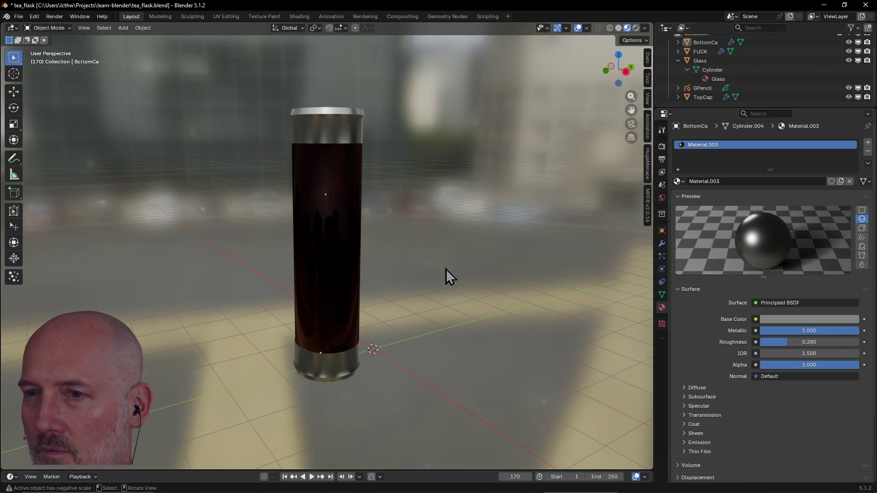
scroll(396, 230, down, 2)
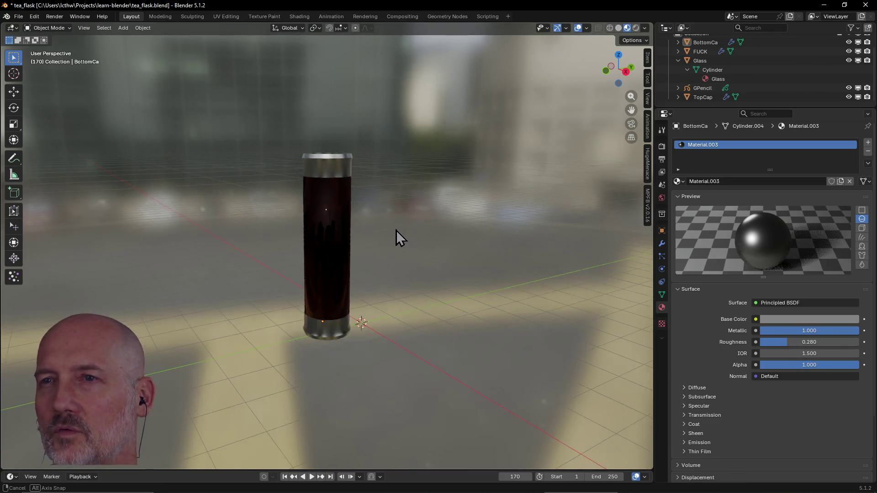
Darken the bottom cap's base colour by lowering its HSV Value to about 0.1
middle_drag(396, 230, 396, 256)
click(788, 321)
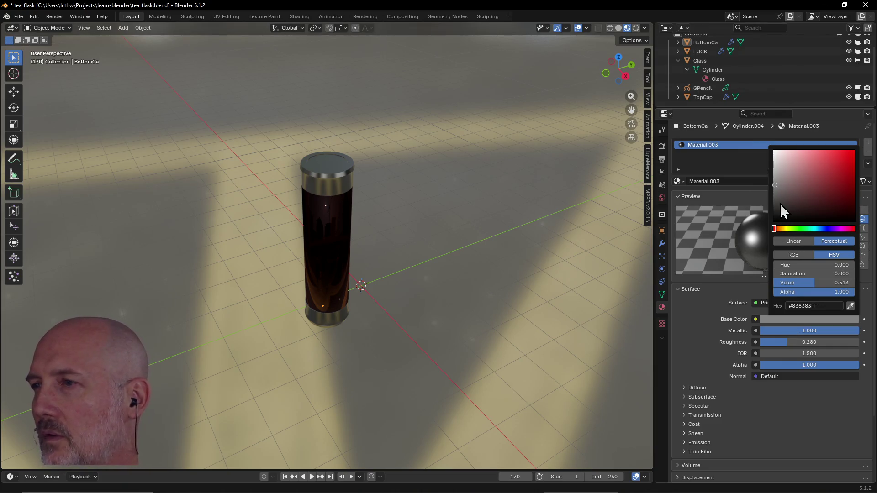
click(816, 283)
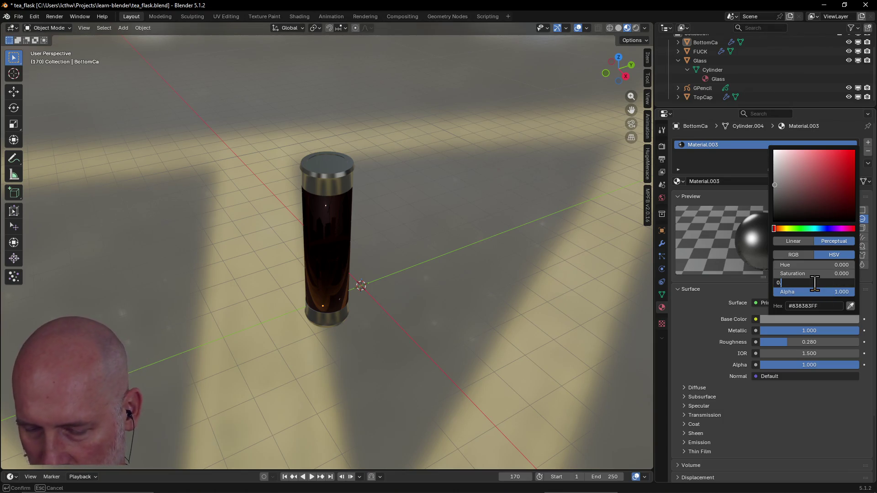
text(1)
key(Return)
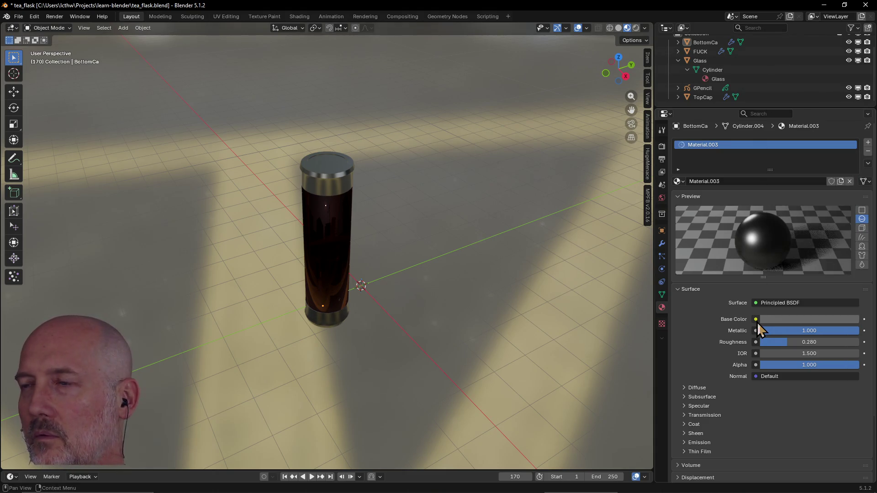
mouse_move(598, 328)
middle_down()
mouse_move(505, 289)
mouse_move(545, 281)
mouse_move(460, 281)
mouse_move(470, 248)
mouse_move(456, 308)
mouse_move(405, 245)
middle_up()
Darken the top cap's base colour the same way, to a Value of about 0.1
click(345, 167)
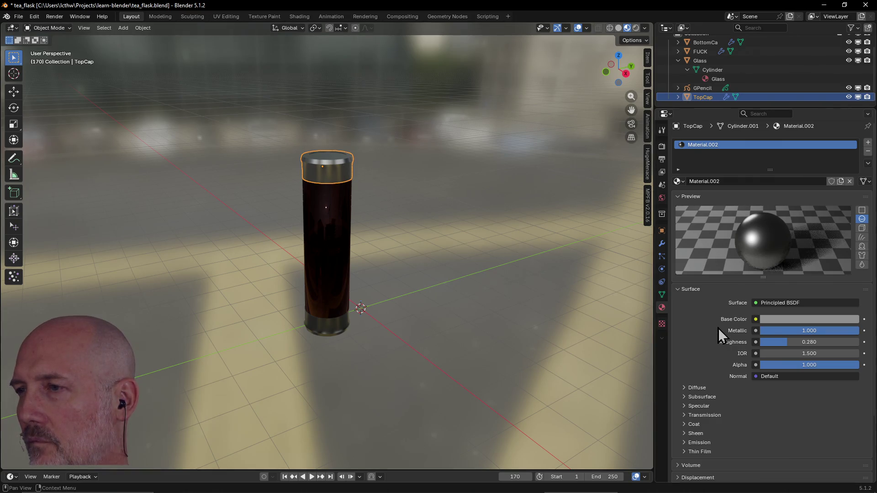
click(777, 320)
drag(804, 283, 809, 283)
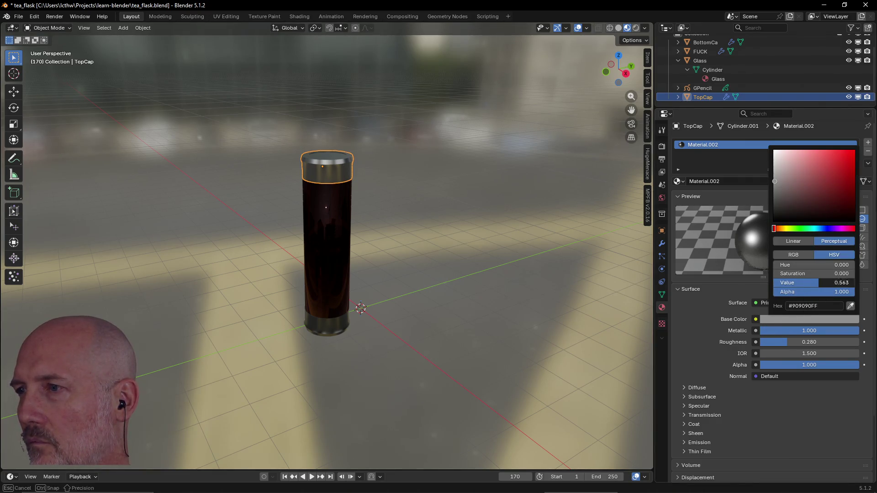
text(0.1)
key(Return)
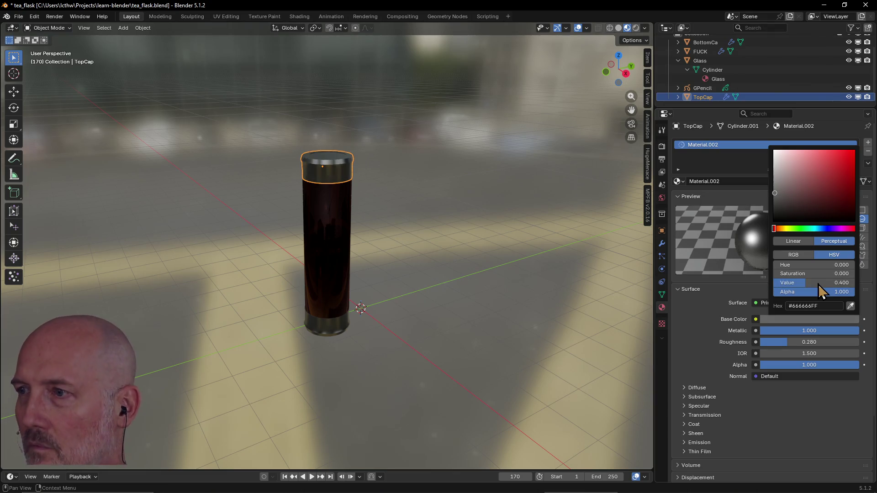
click(412, 262)
mouse_move(412, 262)
middle_down()
mouse_move(547, 254)
mouse_move(438, 258)
mouse_move(433, 250)
middle_up()
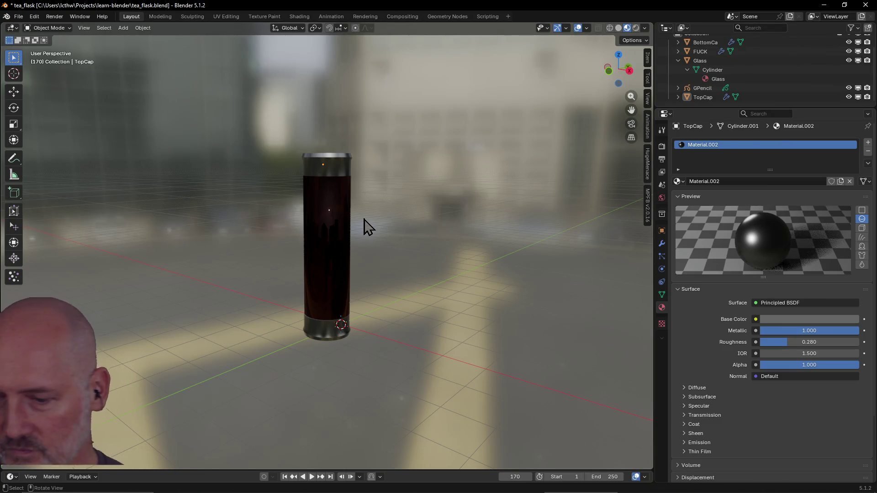
mouse_move(313, 217)
middle_down()
mouse_move(313, 207)
mouse_move(262, 244)
mouse_move(200, 210)
mouse_move(103, 226)
mouse_move(380, 190)
mouse_move(278, 168)
mouse_move(271, 126)
mouse_move(327, 129)
mouse_move(319, 186)
mouse_move(456, 169)
mouse_move(483, 144)
middle_up()
click(298, 156)
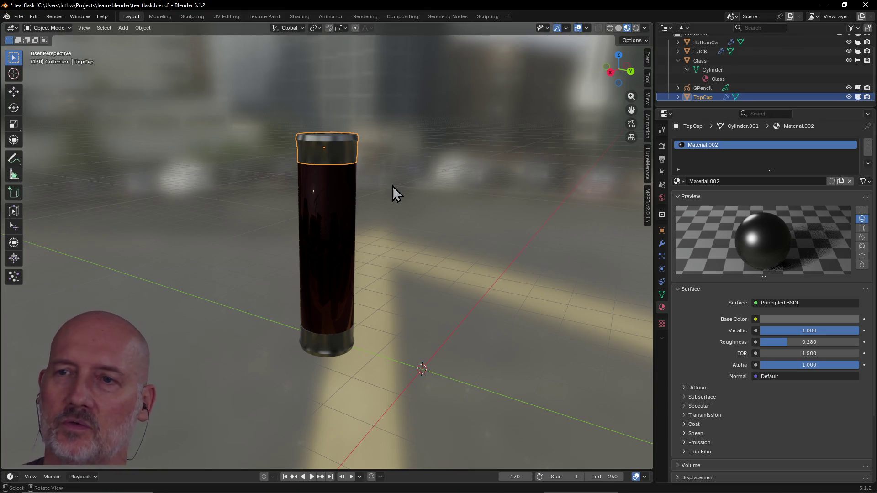
mouse_move(391, 185)
middle_down()
mouse_move(362, 152)
mouse_move(297, 150)
mouse_move(326, 226)
mouse_move(522, 228)
mouse_move(589, 215)
mouse_move(513, 247)
mouse_move(501, 241)
middle_up()
click(326, 225)
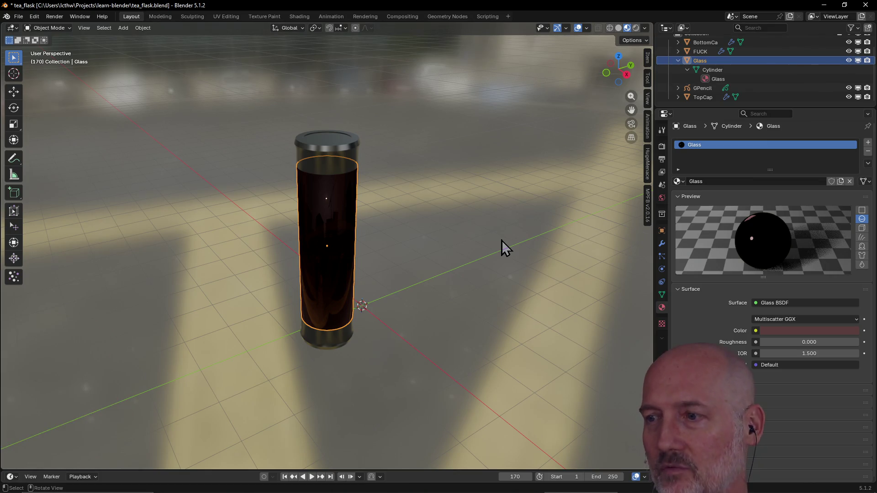
mouse_move(408, 245)
middle_down()
mouse_move(551, 223)
mouse_move(379, 231)
middle_up()
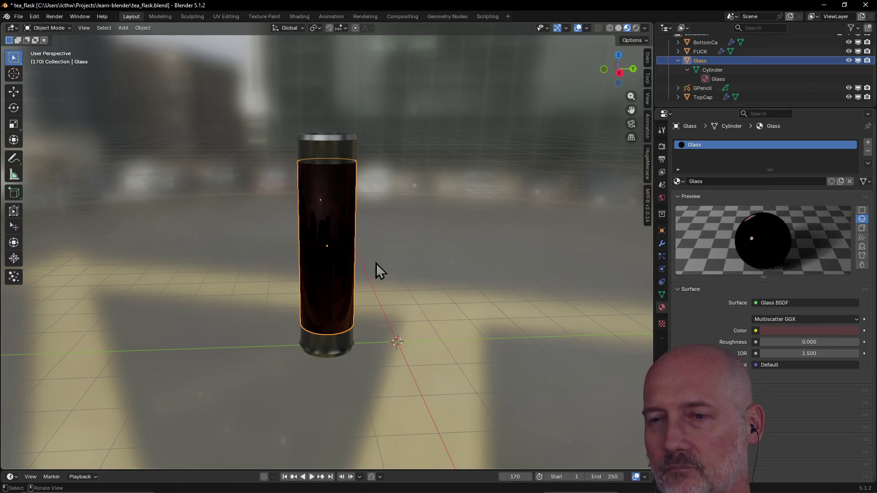
click(335, 342)
mouse_move(332, 342)
middle_down()
mouse_move(420, 278)
mouse_move(445, 274)
mouse_move(473, 301)
mouse_move(533, 329)
mouse_move(579, 307)
mouse_move(586, 292)
mouse_move(574, 264)
mouse_move(538, 248)
mouse_move(511, 294)
mouse_move(423, 289)
mouse_move(418, 300)
middle_up()
mouse_move(412, 250)
middle_down()
mouse_move(446, 323)
mouse_move(371, 274)
middle_up()
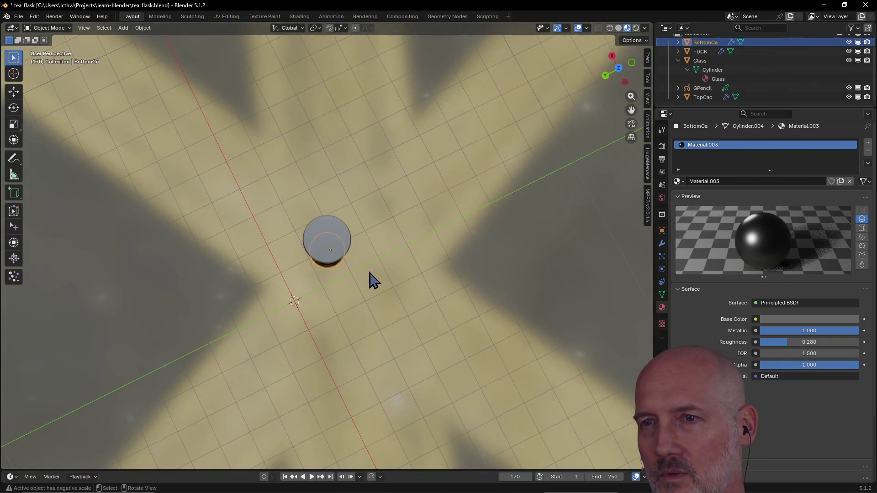
click(345, 246)
mouse_move(344, 246)
middle_down()
mouse_move(483, 193)
mouse_move(445, 177)
mouse_move(360, 185)
mouse_move(357, 153)
mouse_move(377, 143)
mouse_move(329, 182)
mouse_move(391, 144)
mouse_move(274, 148)
mouse_move(295, 79)
middle_up()
click(313, 262)
mouse_move(313, 262)
middle_down()
mouse_move(454, 291)
mouse_move(506, 289)
middle_up()
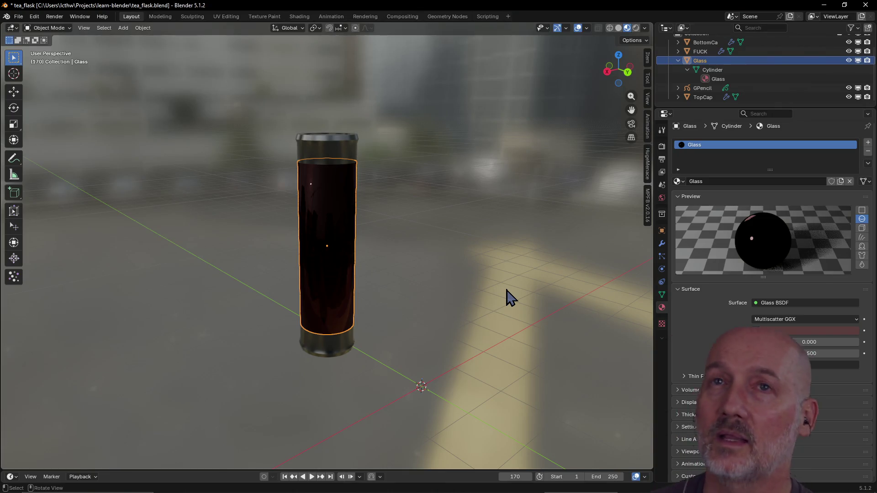
click(477, 280)
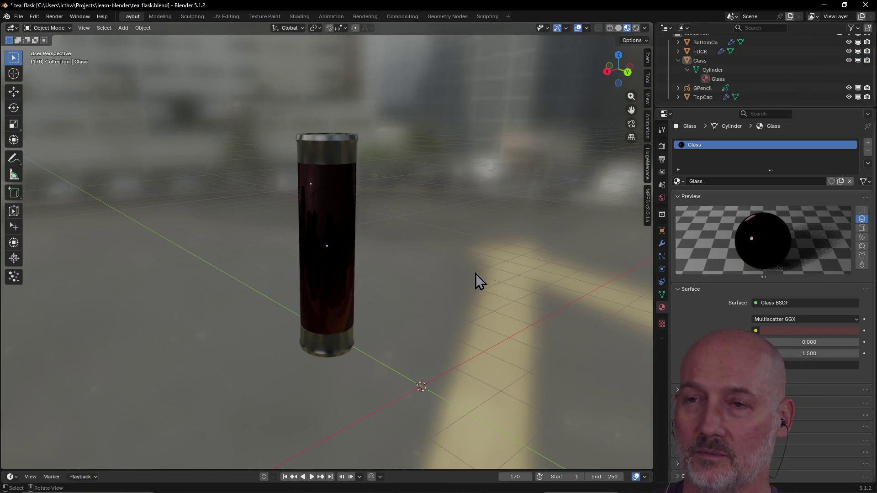
middle_drag(474, 280, 495, 292)
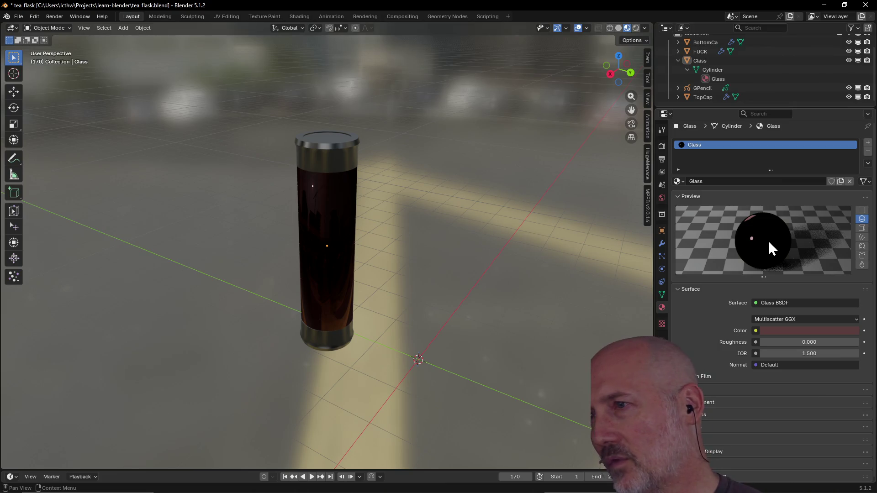
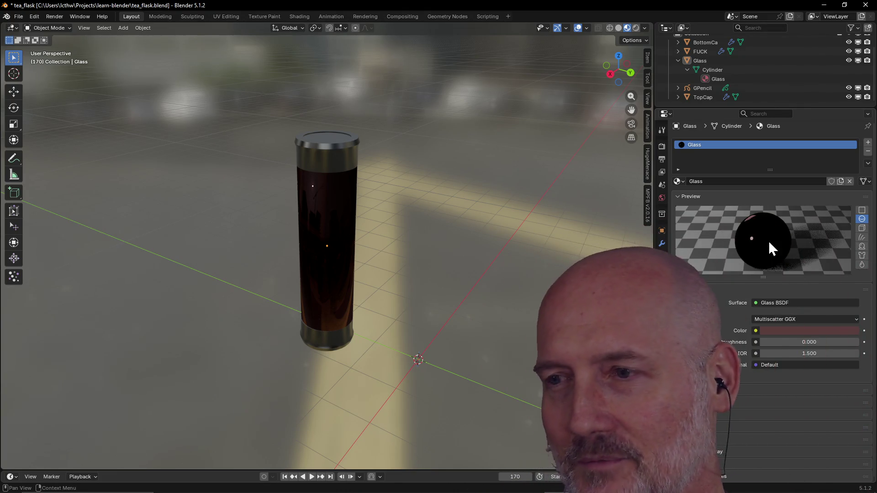
Orbit around the dark red glass tea flask from several angles and save tea_flask.blend
mouse_move(276, 221)
middle_down()
mouse_move(378, 202)
mouse_move(358, 227)
mouse_move(312, 223)
mouse_move(319, 213)
mouse_move(274, 188)
mouse_move(237, 190)
mouse_move(209, 179)
mouse_move(247, 202)
middle_up()
mouse_move(352, 341)
middle_down()
mouse_move(384, 347)
mouse_move(343, 278)
mouse_move(315, 261)
middle_up()
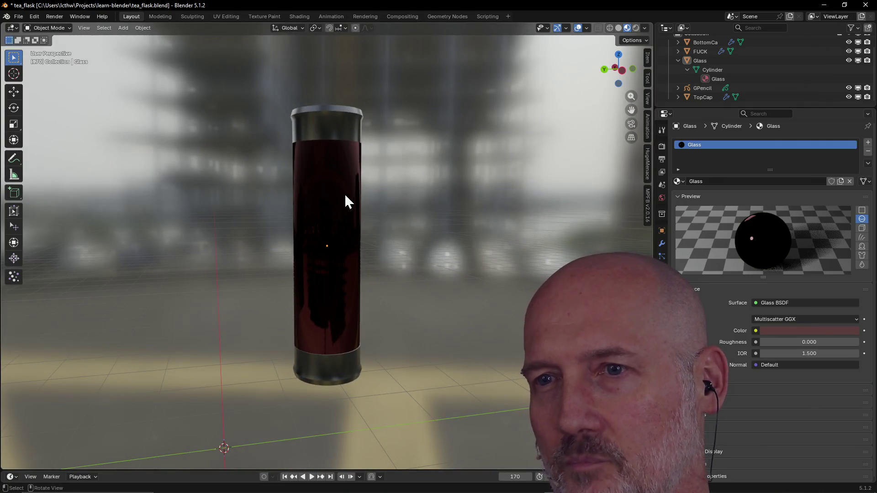
mouse_move(323, 226)
middle_down()
mouse_move(273, 246)
mouse_move(333, 188)
mouse_move(332, 179)
mouse_move(260, 172)
mouse_move(342, 199)
mouse_move(393, 194)
mouse_move(425, 202)
middle_up()
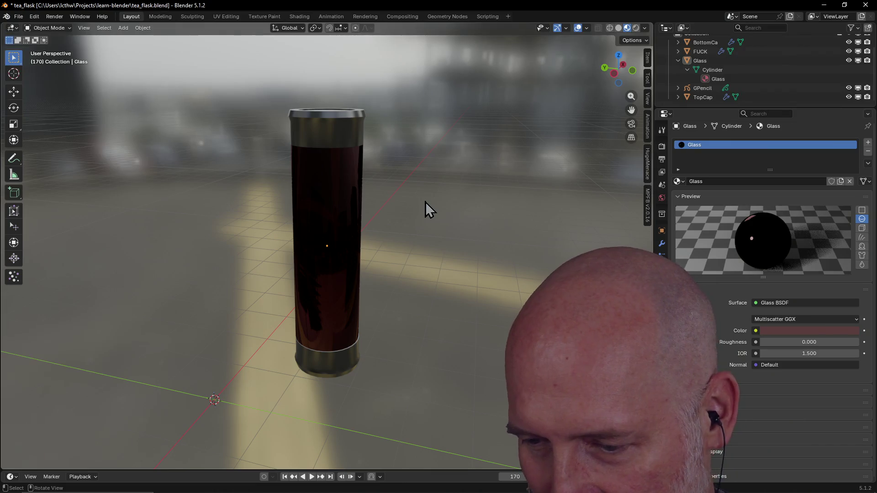
mouse_move(426, 202)
middle_down()
mouse_move(411, 206)
mouse_move(426, 228)
mouse_move(485, 228)
mouse_move(432, 208)
mouse_move(477, 205)
middle_up()
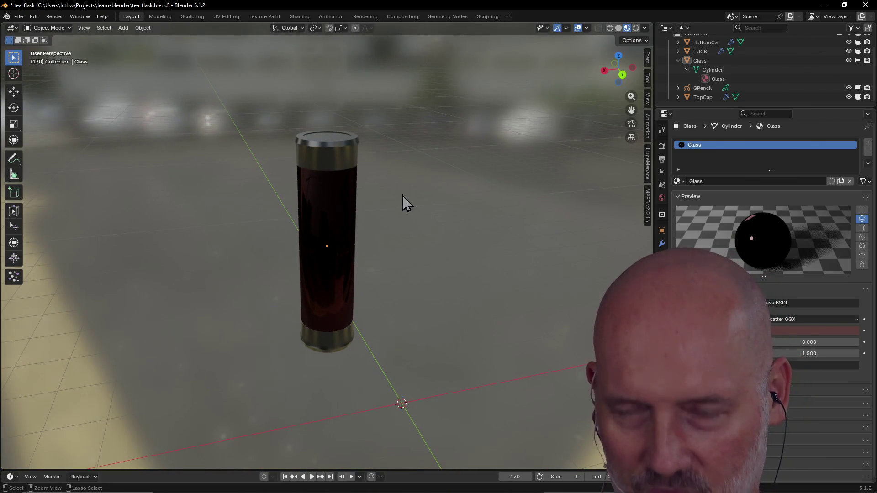
key(ctrl+s)
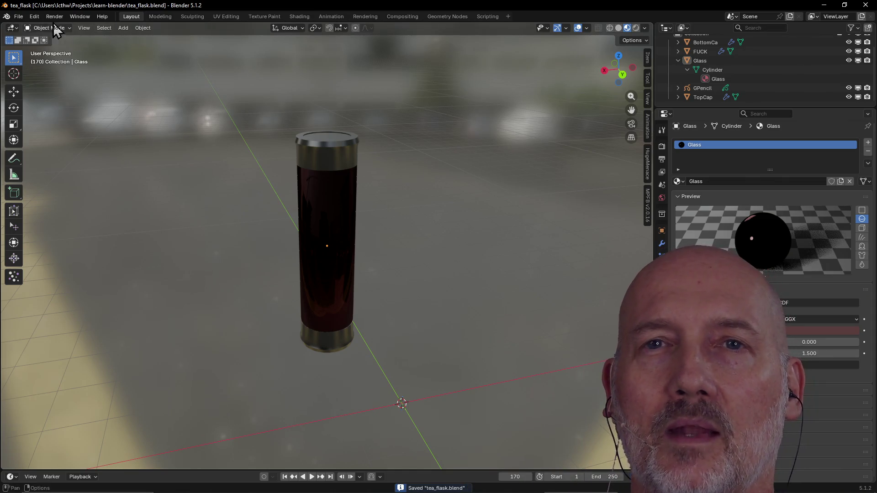
Start a new General file, delete its default cube, camera and light, and show the sidebar
click(16, 18)
mouse_move(77, 27)
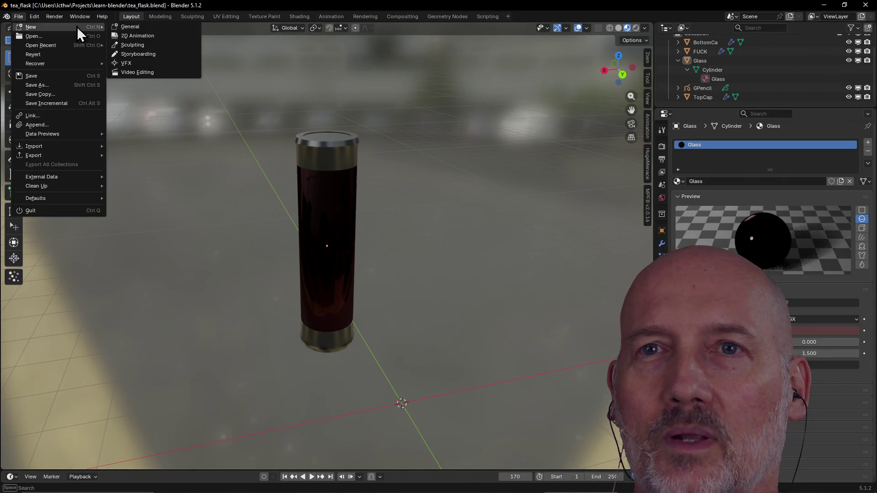
click(137, 28)
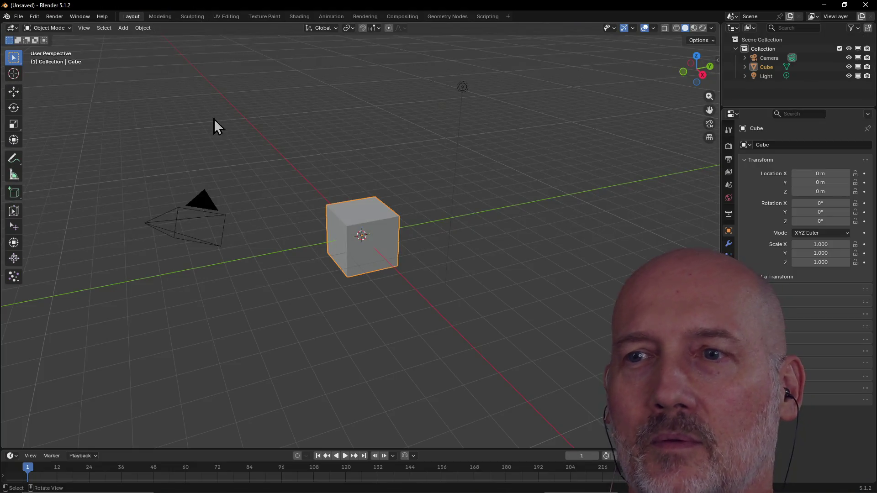
key(a)
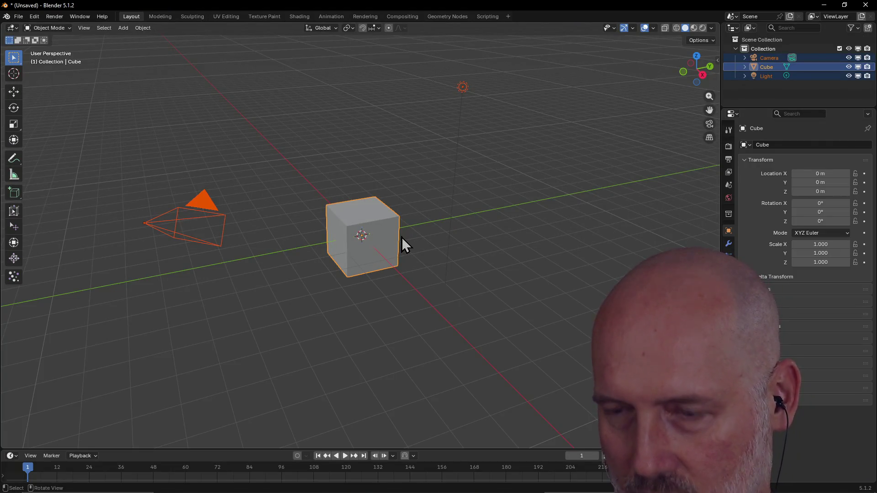
key(Delete)
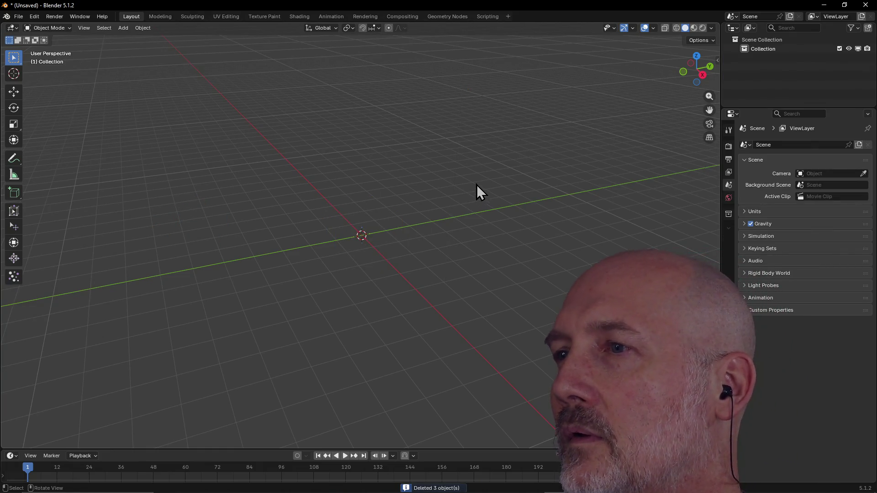
key(n)
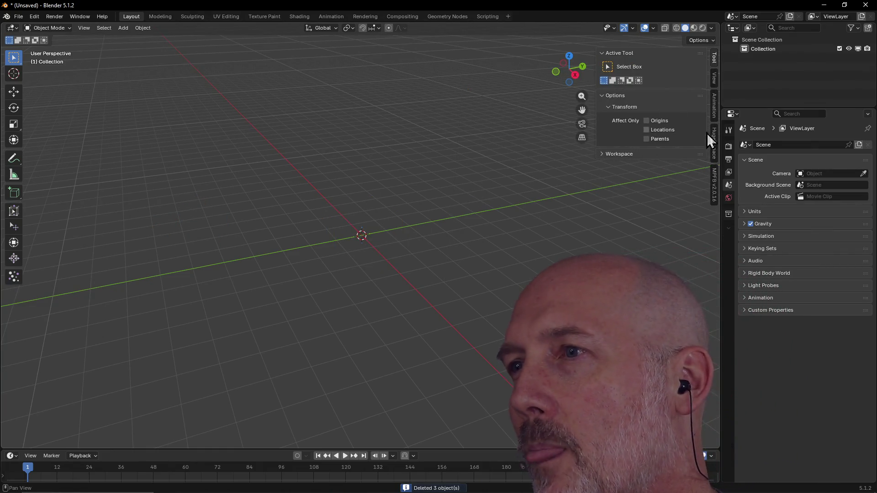
Bring up the MPFB New human from-scratch phenotype settings in the sidebar
click(715, 181)
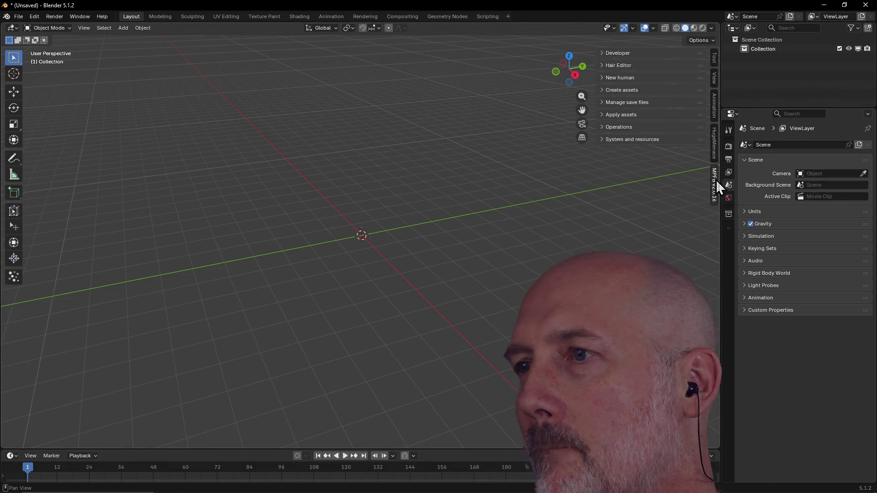
click(604, 52)
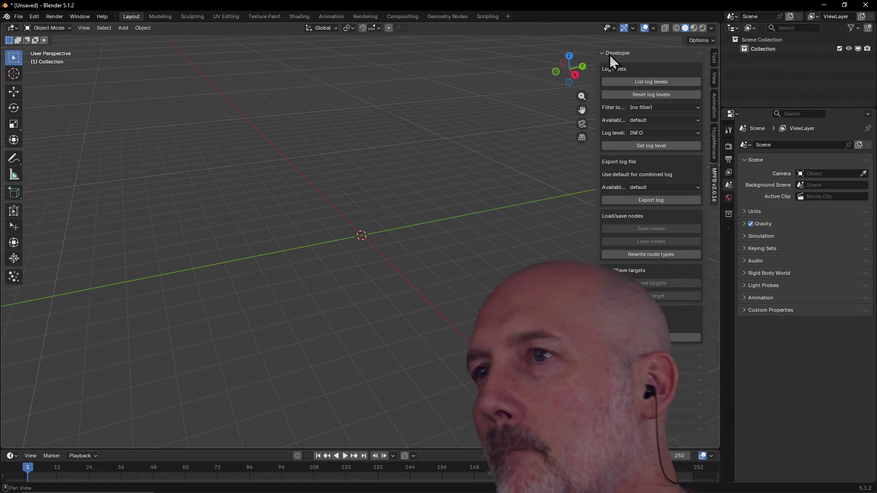
click(601, 52)
click(604, 77)
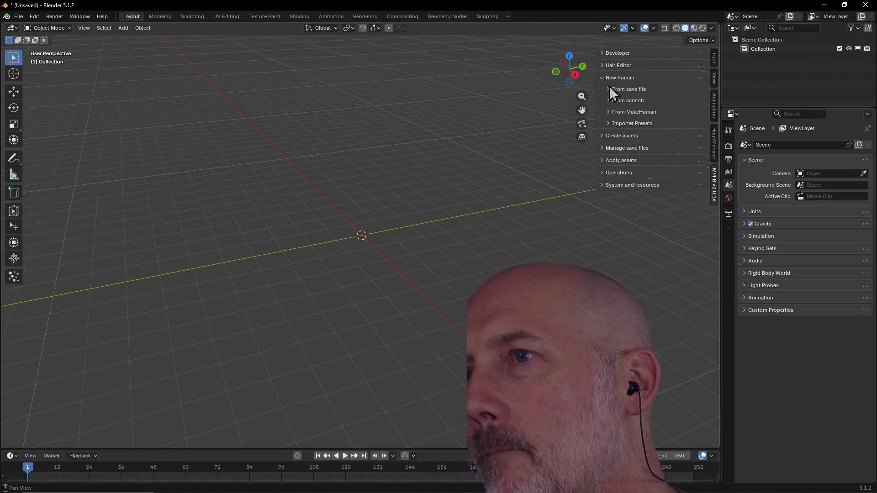
click(609, 101)
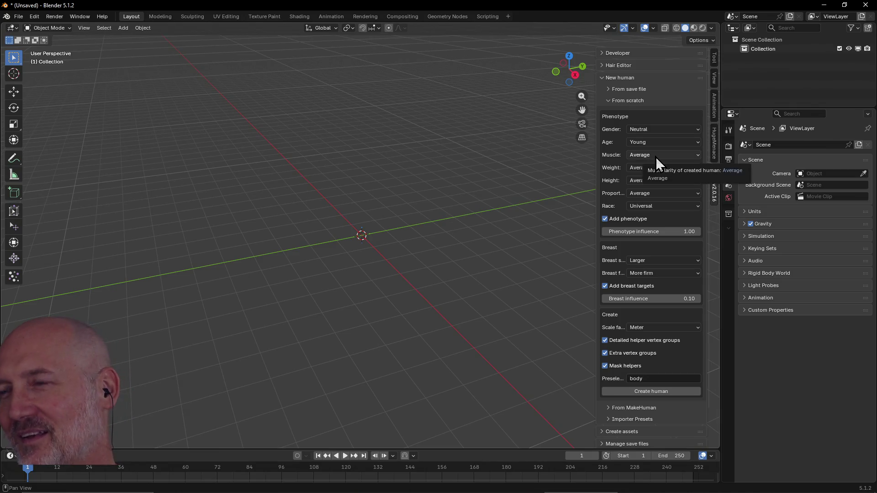
Set the new human's gender to Female
click(655, 132)
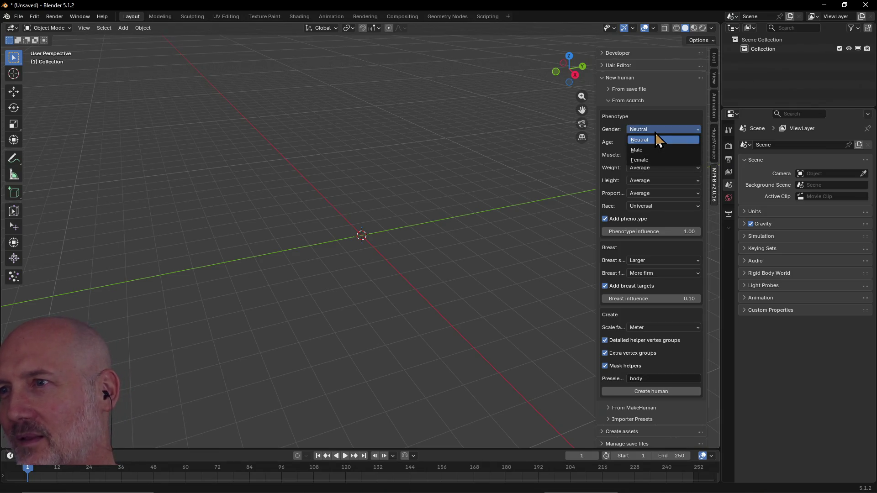
click(656, 150)
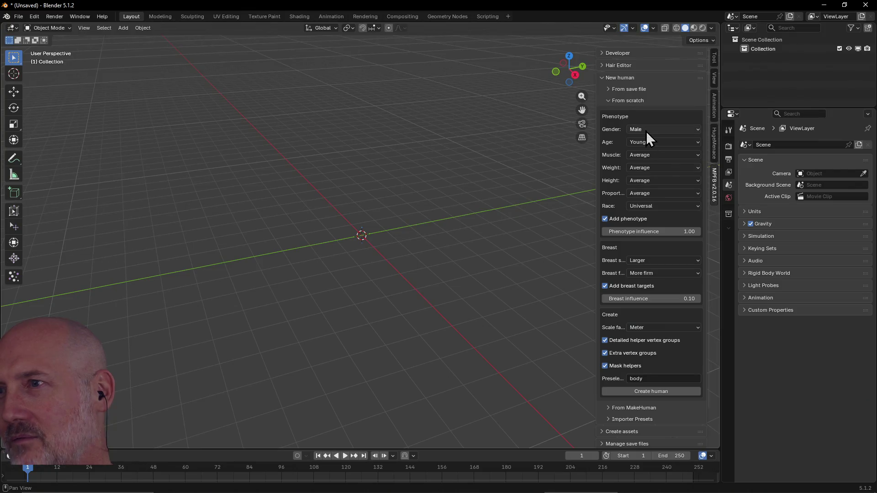
click(646, 132)
click(646, 159)
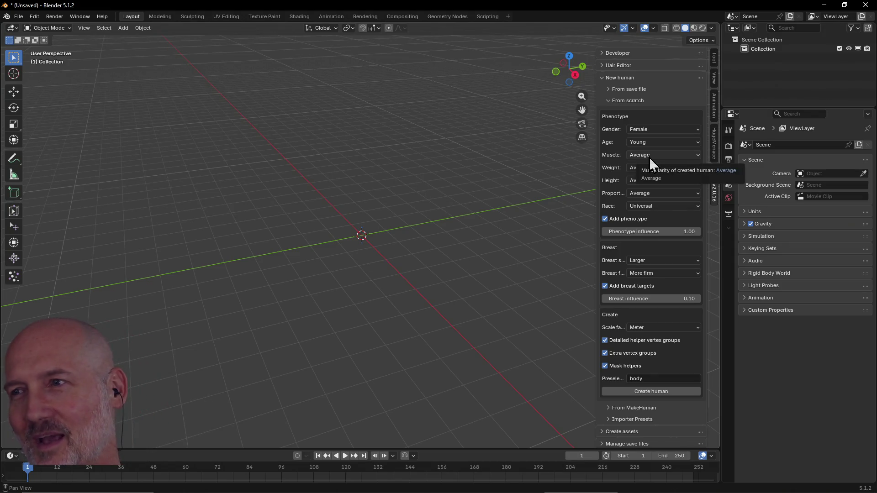
Keep muscle, weight, height and proportions at Average and create the human
click(664, 155)
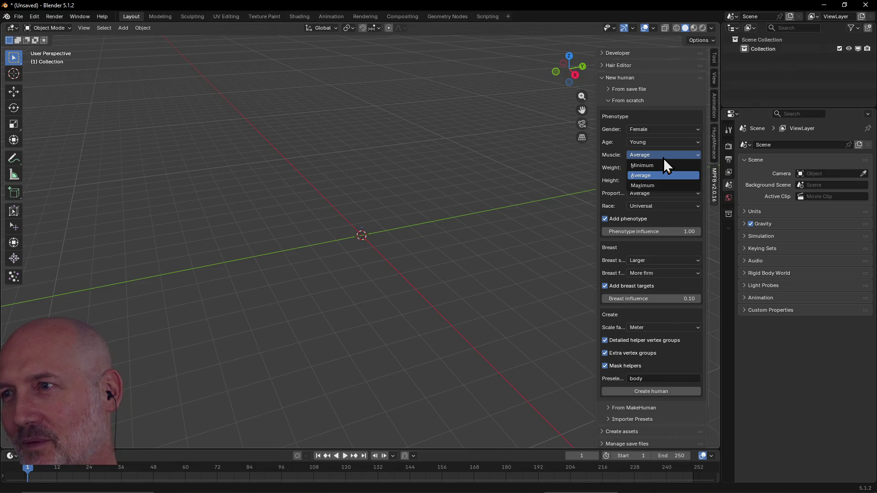
click(663, 158)
click(657, 167)
click(657, 168)
click(650, 179)
click(650, 180)
click(649, 194)
click(648, 194)
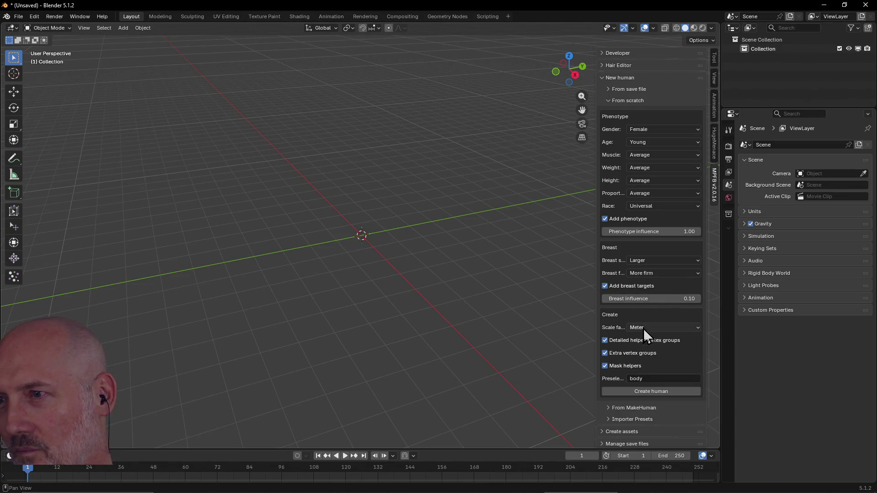
click(639, 393)
Frame the view on the new female human with View Selected and orbit around her
mouse_move(366, 251)
middle_down()
mouse_move(353, 235)
mouse_move(446, 244)
middle_up()
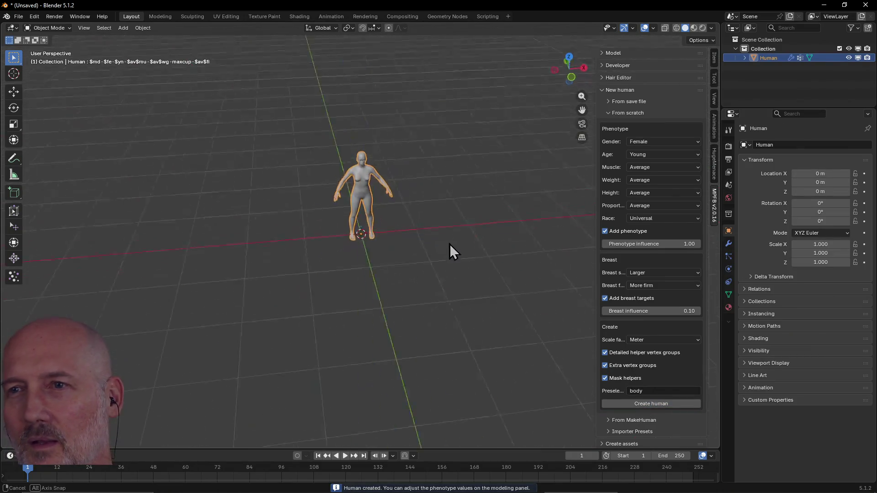
scroll(439, 224, up, 4)
mouse_move(416, 204)
middle_down()
mouse_move(374, 188)
mouse_move(368, 170)
mouse_move(313, 188)
middle_up()
scroll(313, 188, up, 4)
middle_drag(362, 141, 369, 132)
right_click(365, 123)
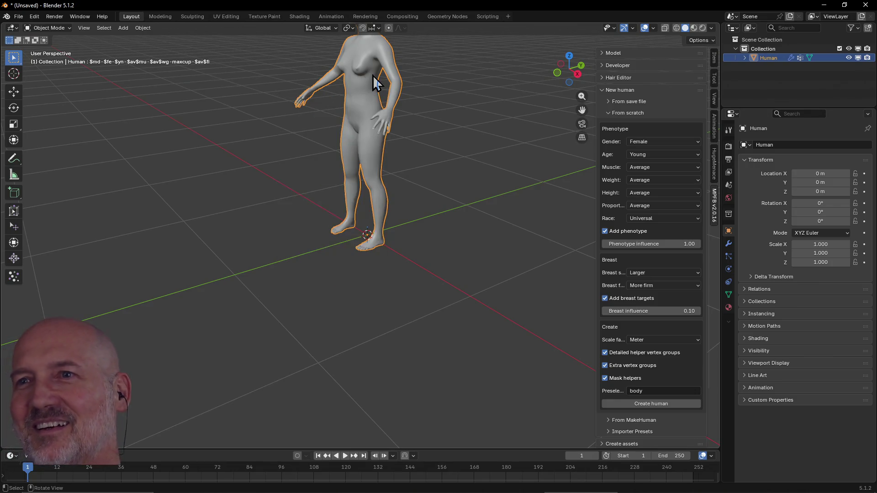
key(grave)
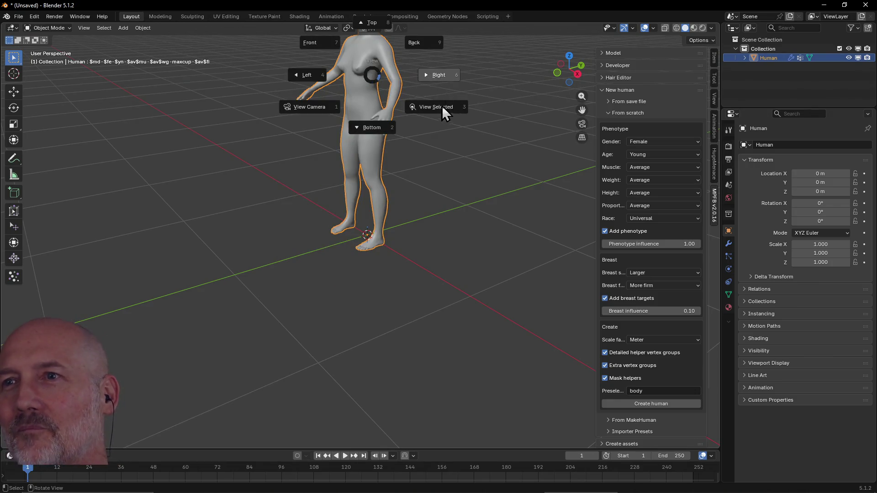
click(442, 106)
mouse_move(439, 107)
middle_down()
mouse_move(520, 108)
mouse_move(434, 112)
mouse_move(444, 129)
mouse_move(508, 121)
mouse_move(404, 212)
mouse_move(516, 204)
mouse_move(449, 229)
mouse_move(476, 223)
mouse_move(303, 245)
mouse_move(419, 173)
mouse_move(437, 153)
mouse_move(438, 128)
mouse_move(423, 94)
mouse_move(424, 199)
mouse_move(415, 161)
mouse_move(452, 146)
mouse_move(407, 152)
mouse_move(490, 143)
mouse_move(402, 147)
mouse_move(470, 149)
mouse_move(406, 172)
mouse_move(422, 169)
middle_up()
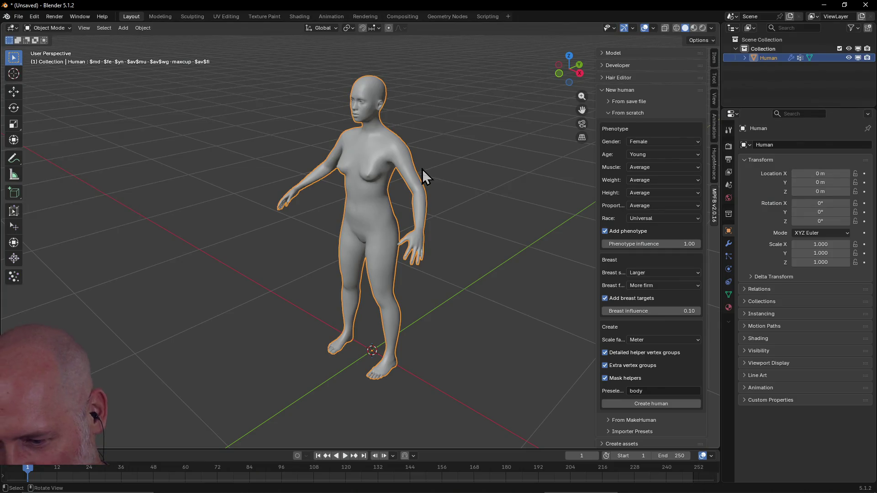
mouse_move(465, 223)
middle_down()
mouse_move(520, 219)
mouse_move(385, 221)
mouse_move(441, 218)
mouse_move(368, 212)
mouse_move(439, 216)
mouse_move(328, 223)
mouse_move(440, 189)
mouse_move(388, 158)
mouse_move(426, 170)
mouse_move(397, 201)
mouse_move(340, 169)
mouse_move(437, 163)
mouse_move(385, 178)
mouse_move(464, 161)
mouse_move(382, 170)
mouse_move(405, 155)
mouse_move(450, 153)
mouse_move(443, 157)
mouse_move(464, 229)
mouse_move(490, 227)
mouse_move(422, 231)
mouse_move(455, 235)
mouse_move(445, 234)
middle_up()
Deselect the human and collapse the MPFB New human options
click(443, 158)
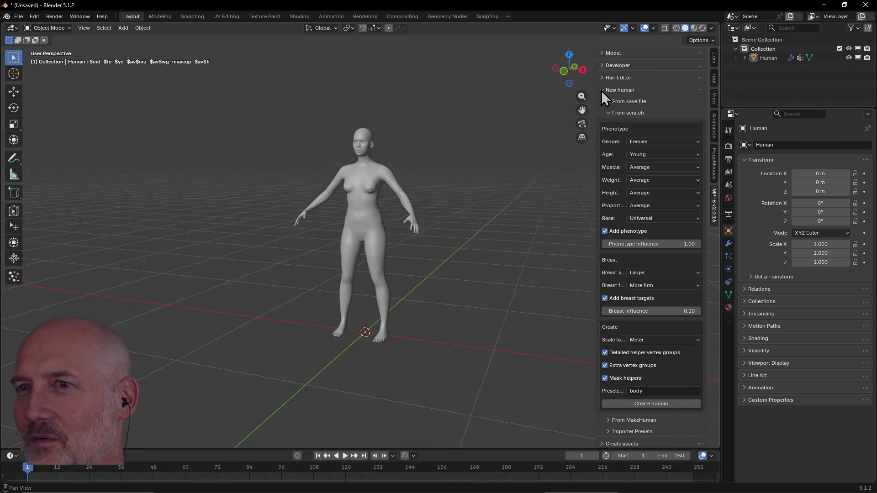
click(601, 90)
mouse_move(596, 97)
middle_down()
mouse_move(547, 169)
mouse_move(471, 184)
mouse_move(499, 146)
mouse_move(439, 161)
mouse_move(472, 104)
mouse_move(459, 191)
mouse_move(461, 178)
mouse_move(440, 185)
mouse_move(566, 163)
middle_up()
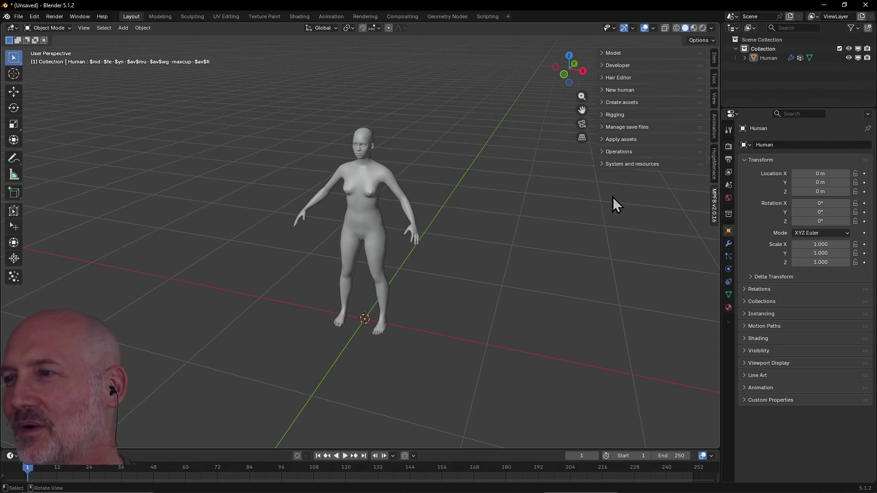
Select the female human and delete her, then bring the MPFB sidebar back
key(n)
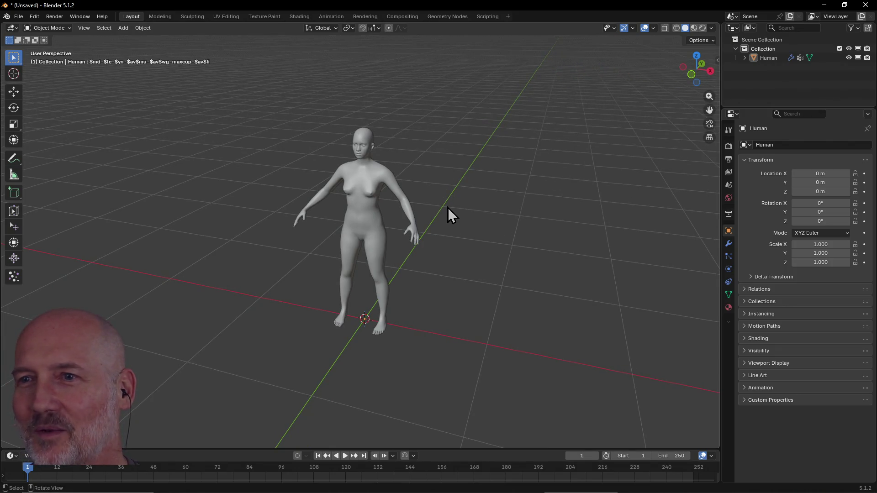
scroll(447, 208, down, 1)
scroll(449, 200, up, 2)
mouse_move(448, 200)
middle_down()
mouse_move(456, 147)
mouse_move(439, 138)
middle_up()
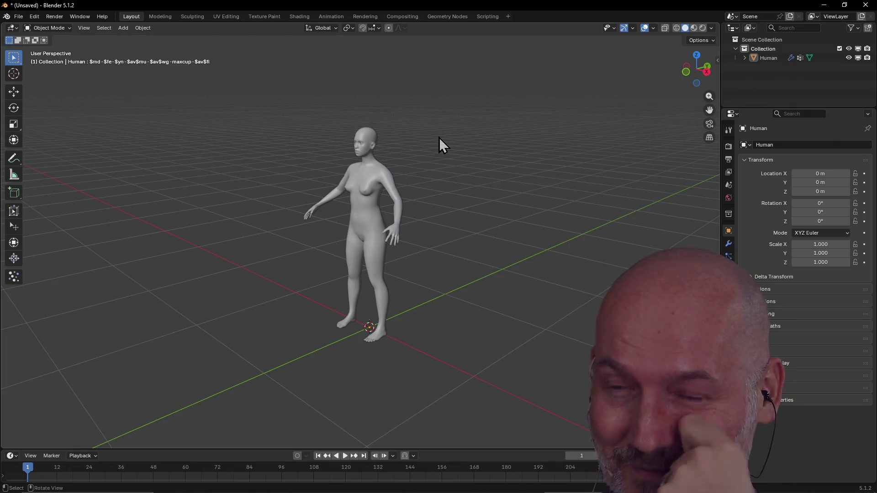
click(369, 191)
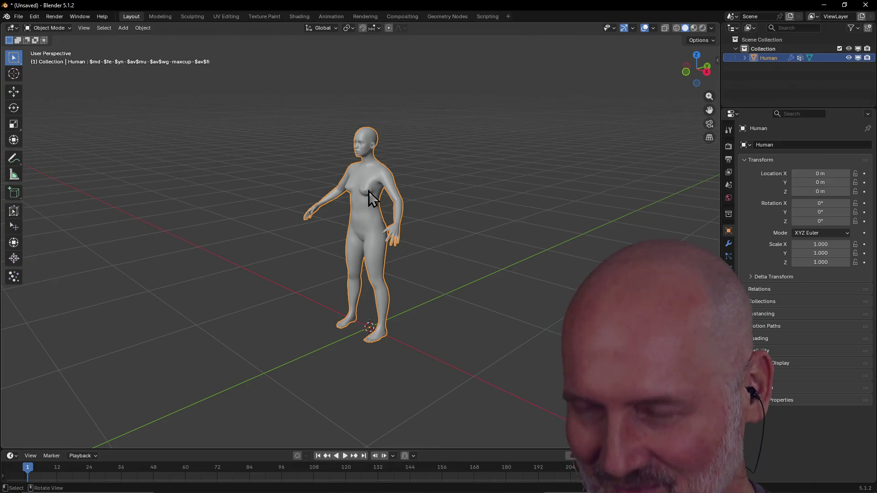
key(Delete)
key(n)
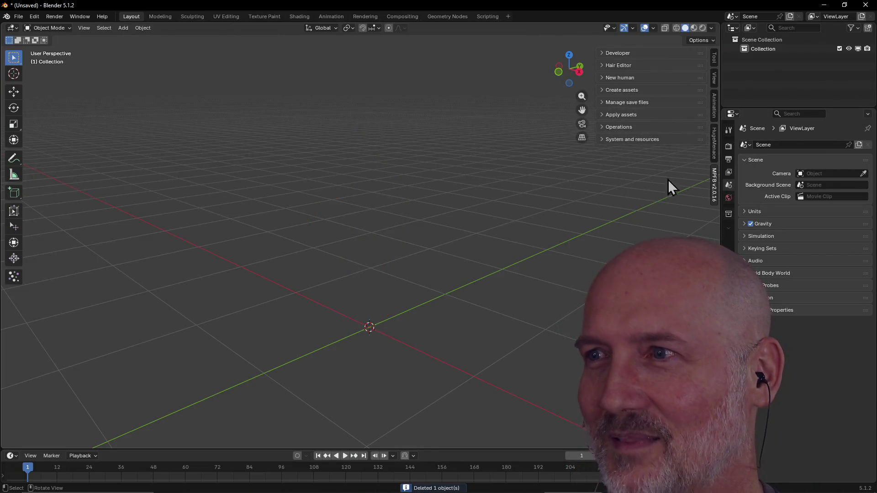
Create an MPFB human from scratch with Male gender, Old age and Average weight
key(n)
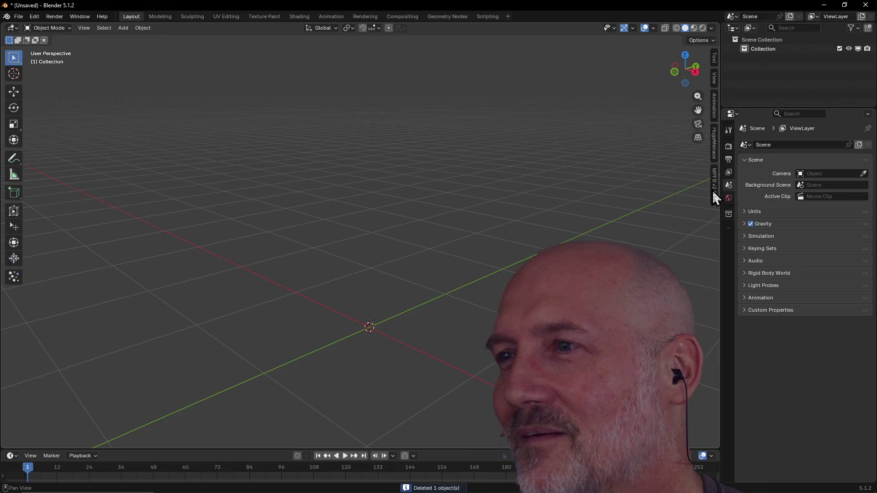
click(712, 188)
click(620, 77)
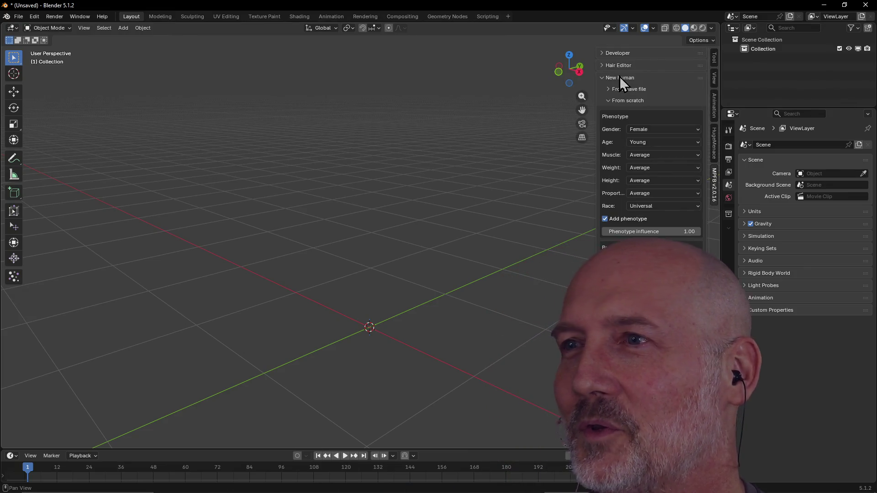
click(648, 132)
click(648, 151)
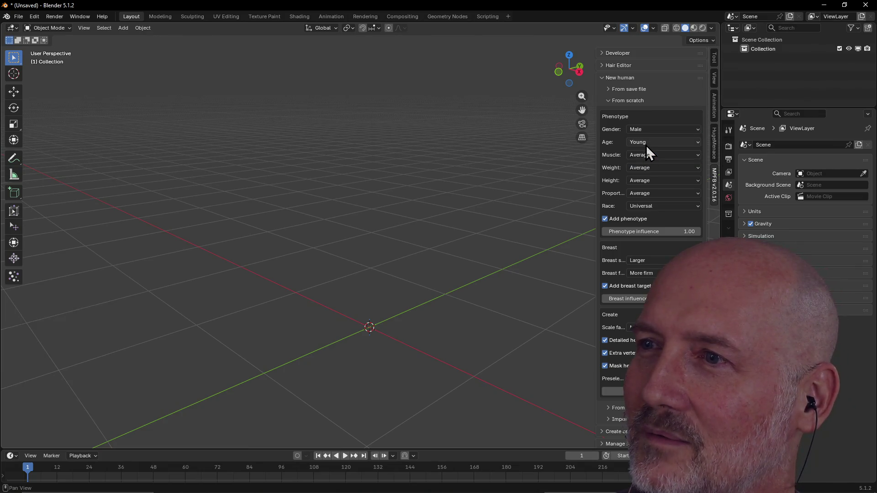
click(646, 143)
click(646, 154)
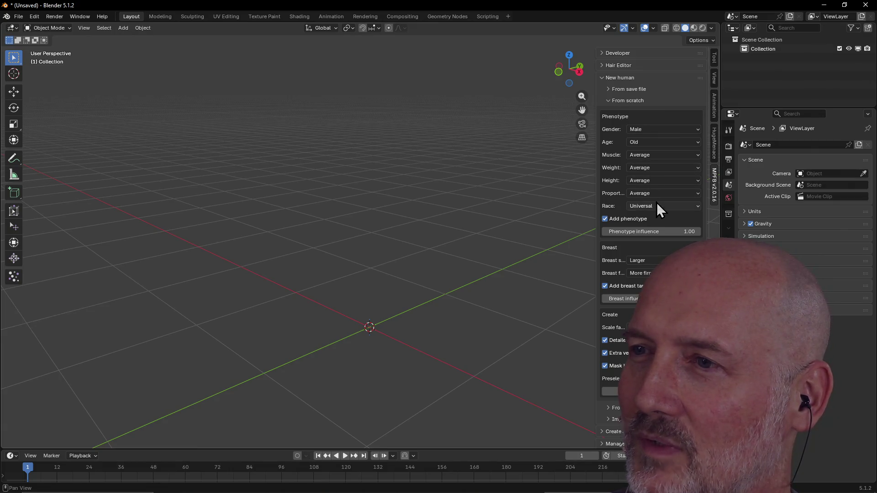
click(649, 170)
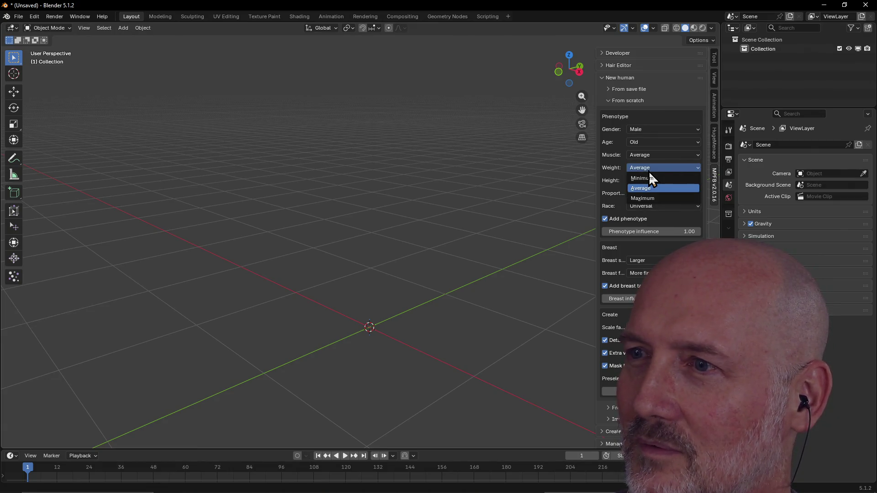
click(649, 171)
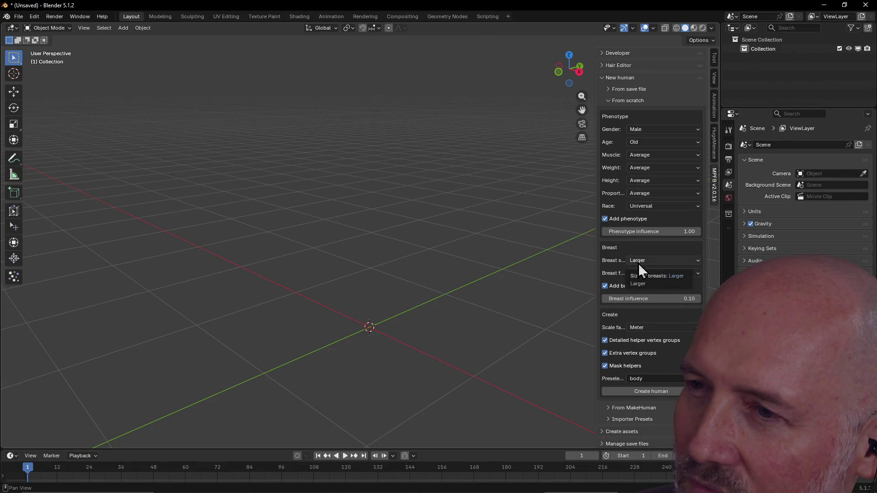
click(648, 391)
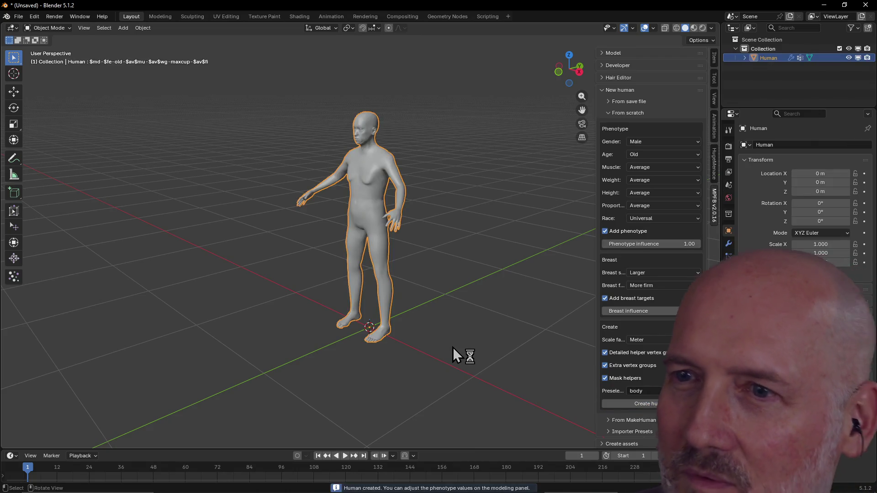
scroll(336, 246, up, 2)
mouse_move(322, 237)
middle_down()
mouse_move(390, 242)
mouse_move(382, 240)
middle_up()
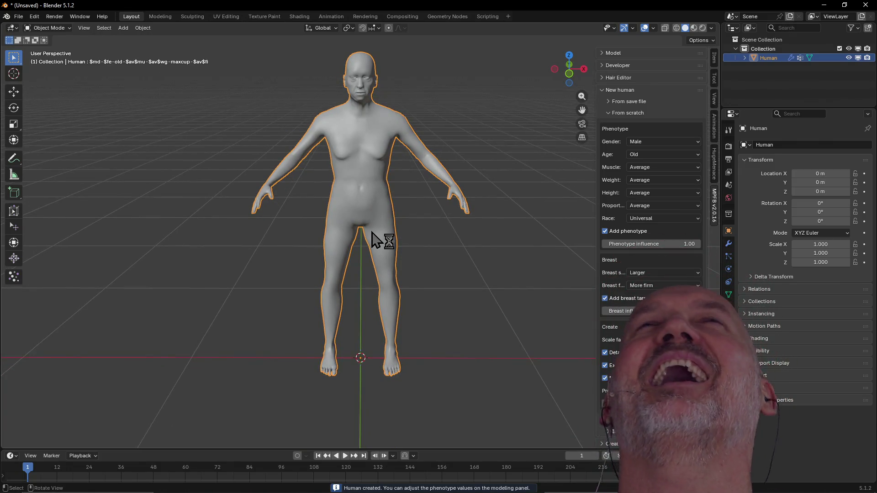
scroll(382, 204, up, 2)
mouse_move(372, 157)
middle_down()
mouse_move(380, 179)
mouse_move(371, 157)
middle_up()
mouse_move(374, 147)
middle_down()
mouse_move(378, 157)
mouse_move(381, 129)
mouse_move(353, 112)
mouse_move(399, 114)
middle_up()
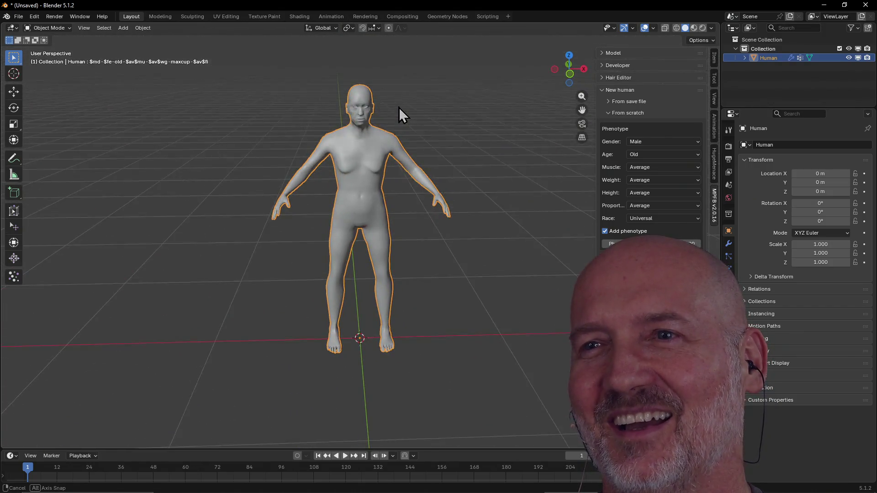
scroll(398, 114, up, 2)
scroll(400, 112, down, 2)
scroll(393, 89, up, 2)
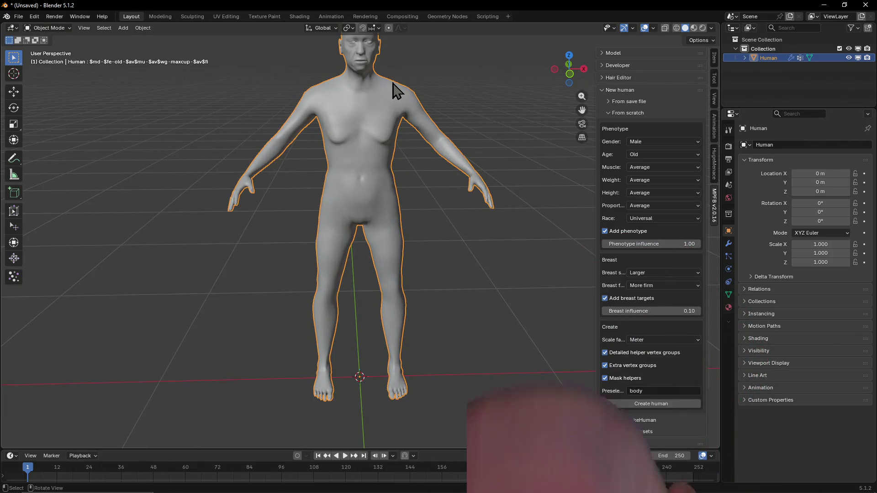
scroll(392, 83, down, 2)
mouse_move(393, 83)
middle_down()
mouse_move(438, 101)
mouse_move(417, 94)
mouse_move(413, 75)
mouse_move(383, 83)
middle_up()
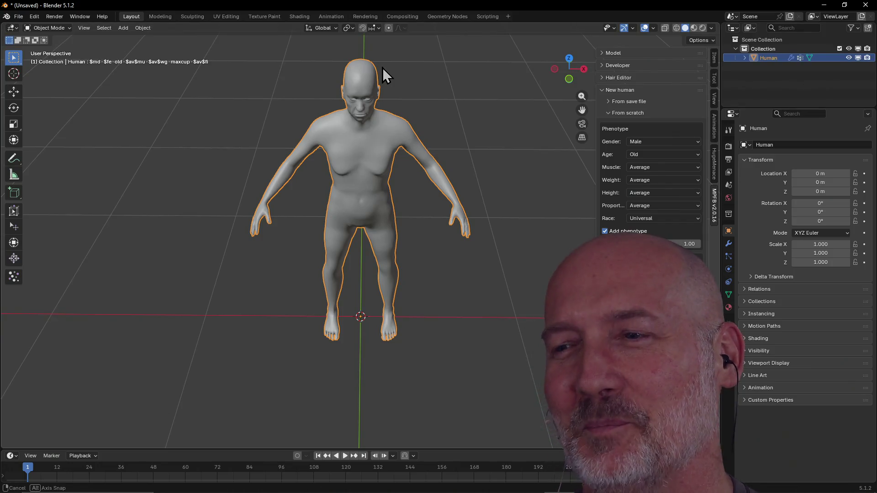
middle_drag(383, 68, 378, 62)
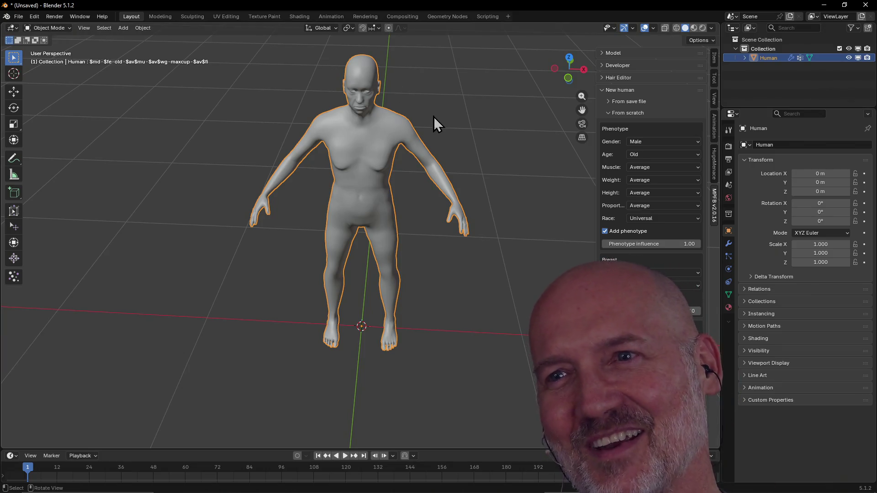
mouse_move(434, 116)
middle_down()
mouse_move(356, 87)
mouse_move(445, 95)
mouse_move(426, 84)
mouse_move(379, 108)
mouse_move(390, 105)
mouse_move(382, 81)
mouse_move(434, 78)
mouse_move(429, 62)
mouse_move(345, 45)
mouse_move(256, 68)
mouse_move(358, 96)
middle_up()
key(grave)
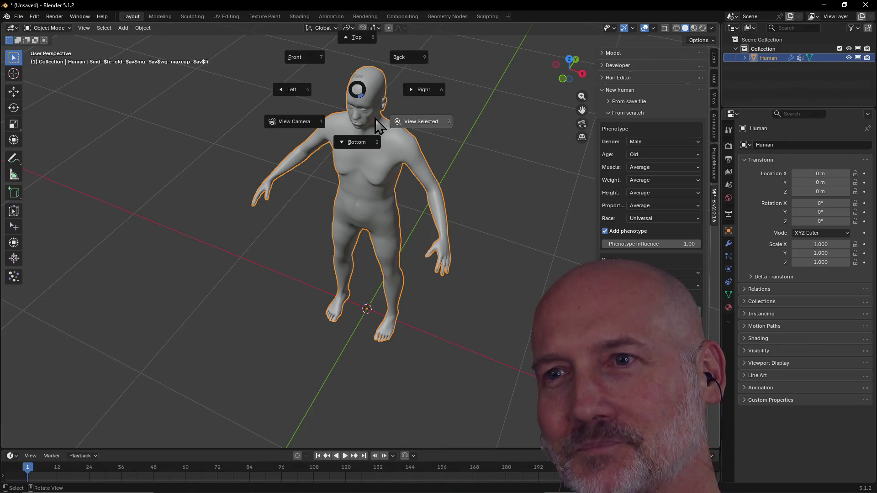
click(411, 123)
mouse_move(411, 124)
middle_down()
mouse_move(447, 78)
mouse_move(436, 43)
mouse_move(417, 88)
middle_up()
scroll(436, 44, up, 4)
scroll(417, 88, down, 5)
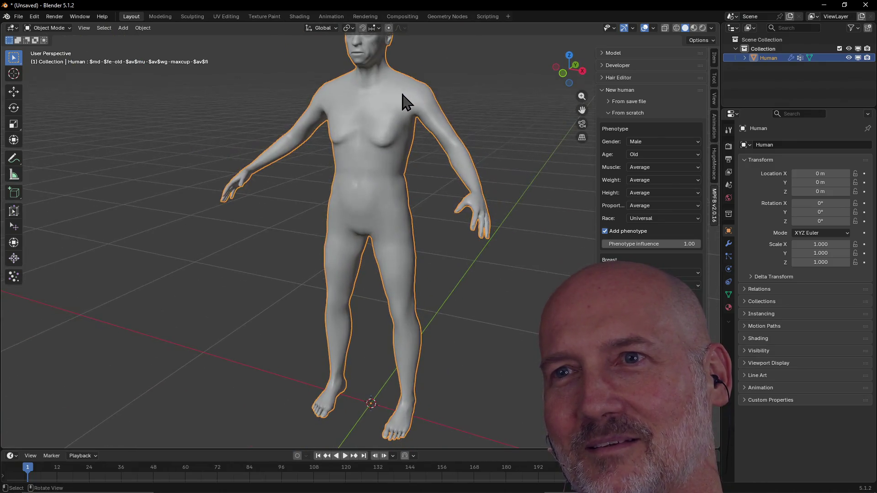
scroll(420, 124, down, 3)
mouse_move(420, 121)
middle_down()
mouse_move(403, 160)
mouse_move(439, 192)
middle_up()
scroll(391, 183, up, 4)
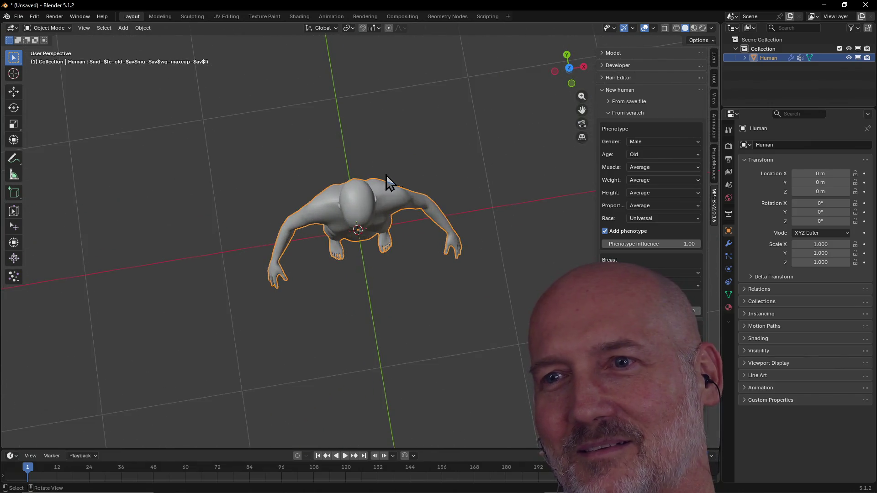
mouse_move(381, 174)
middle_down()
mouse_move(389, 121)
mouse_move(385, 167)
middle_up()
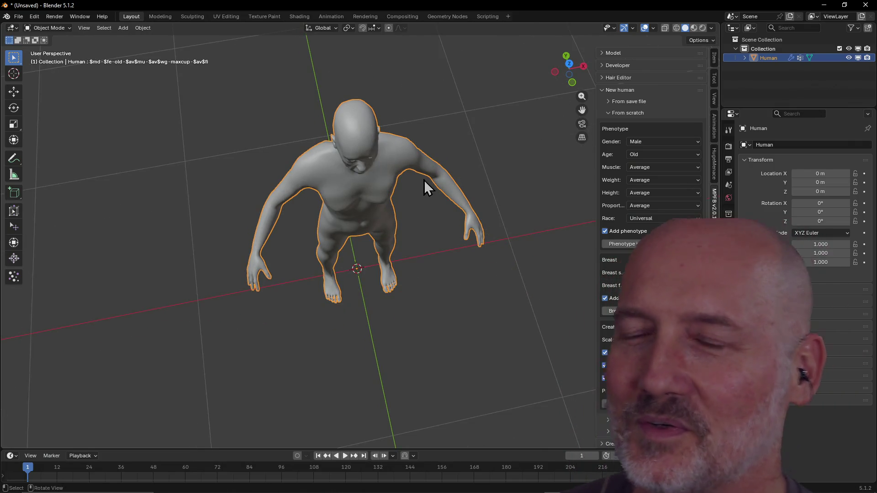
mouse_move(421, 143)
middle_down()
mouse_move(415, 114)
mouse_move(413, 139)
mouse_move(390, 130)
mouse_move(399, 128)
mouse_move(384, 143)
mouse_move(423, 197)
mouse_move(413, 212)
mouse_move(366, 206)
mouse_move(369, 194)
mouse_move(423, 188)
middle_up()
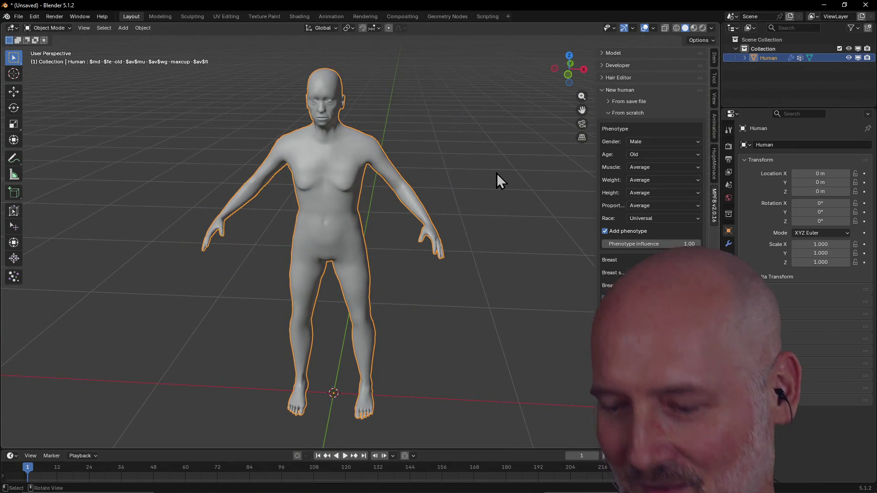
Hide the sidebar and orbit and zoom around the old male human, ending on a level front view
key(n)
mouse_move(423, 166)
middle_down()
mouse_move(467, 172)
mouse_move(391, 169)
mouse_move(470, 156)
mouse_move(401, 163)
mouse_move(485, 143)
mouse_move(426, 147)
mouse_move(567, 156)
mouse_move(470, 155)
mouse_move(468, 143)
mouse_move(480, 141)
mouse_move(431, 132)
mouse_move(524, 117)
mouse_move(461, 130)
mouse_move(462, 138)
middle_up()
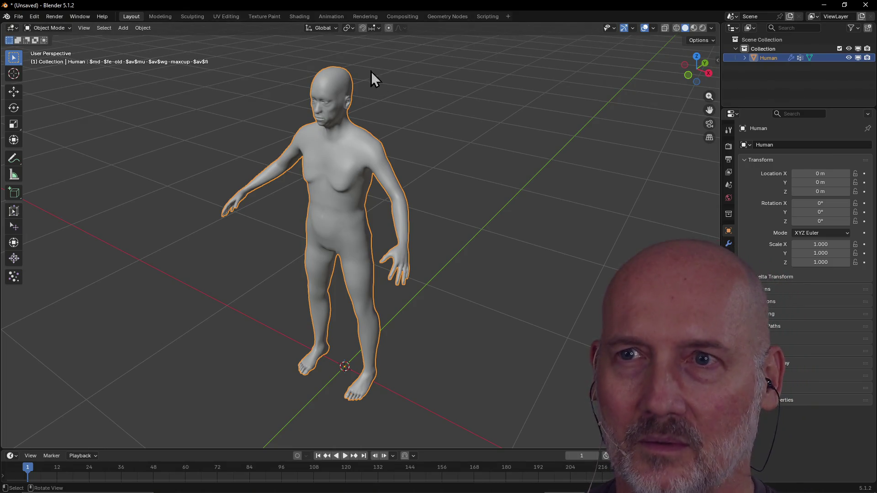
scroll(378, 76, up, 3)
scroll(368, 78, down, 3)
mouse_move(369, 70)
middle_down()
mouse_move(413, 87)
mouse_move(423, 43)
middle_up()
scroll(349, 137, up, 2)
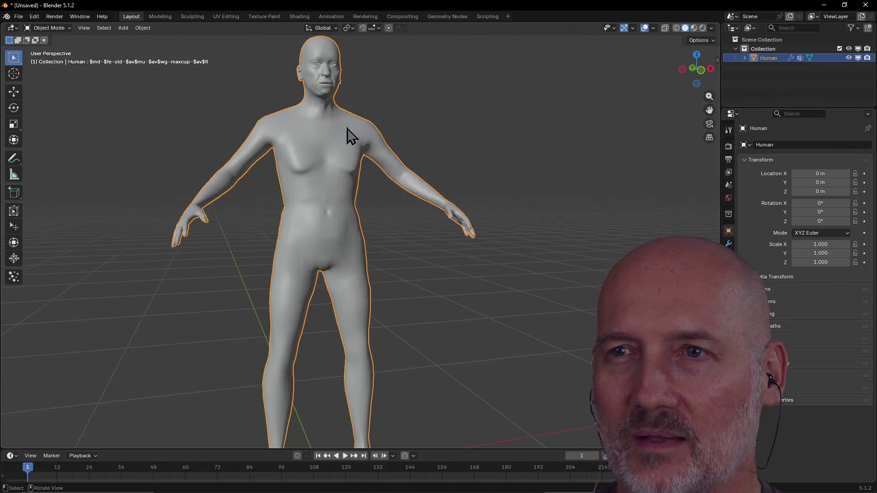
mouse_move(350, 137)
middle_down()
mouse_move(344, 157)
mouse_move(322, 167)
mouse_move(338, 142)
mouse_move(384, 121)
mouse_move(282, 151)
mouse_move(349, 133)
mouse_move(319, 165)
mouse_move(337, 177)
mouse_move(333, 129)
middle_up()
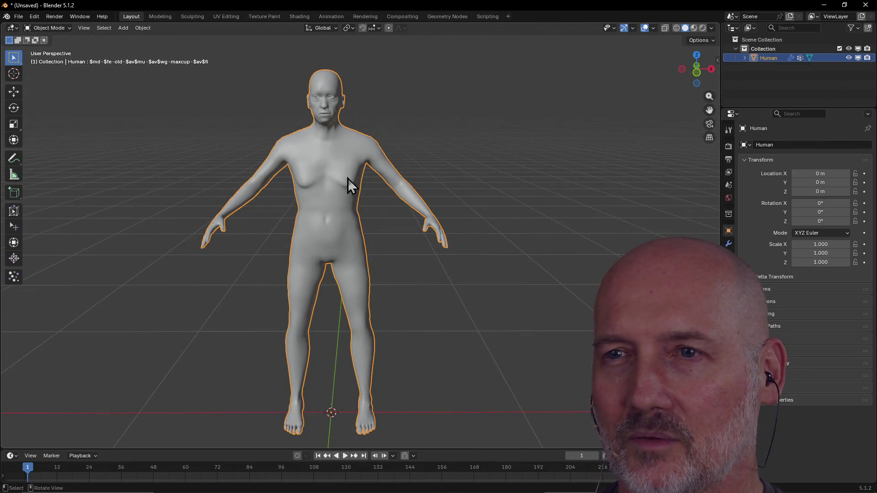
mouse_move(315, 82)
middle_down()
mouse_move(337, 142)
mouse_move(374, 132)
mouse_move(344, 111)
mouse_move(340, 33)
middle_up()
scroll(344, 111, up, 5)
mouse_move(299, 150)
middle_down()
mouse_move(286, 196)
mouse_move(300, 117)
middle_up()
scroll(286, 196, down, 4)
scroll(301, 156, up, 3)
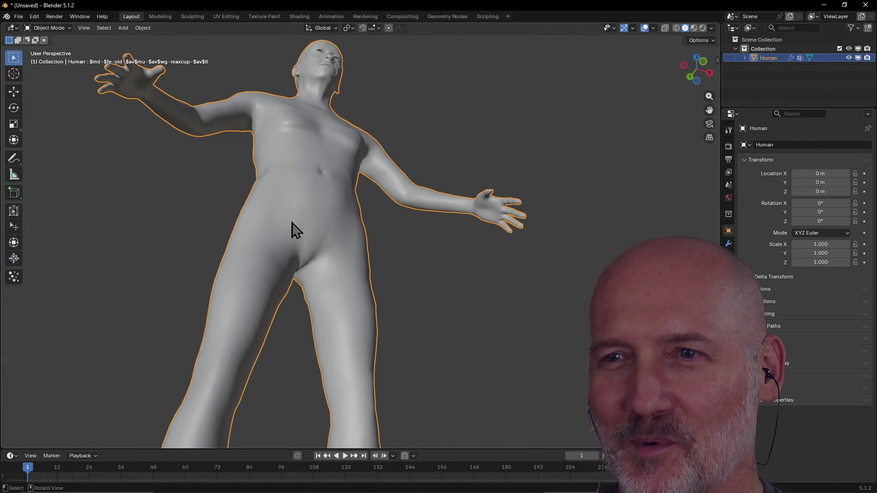
scroll(292, 224, down, 3)
middle_drag(293, 225, 263, 280)
scroll(262, 281, up, 1)
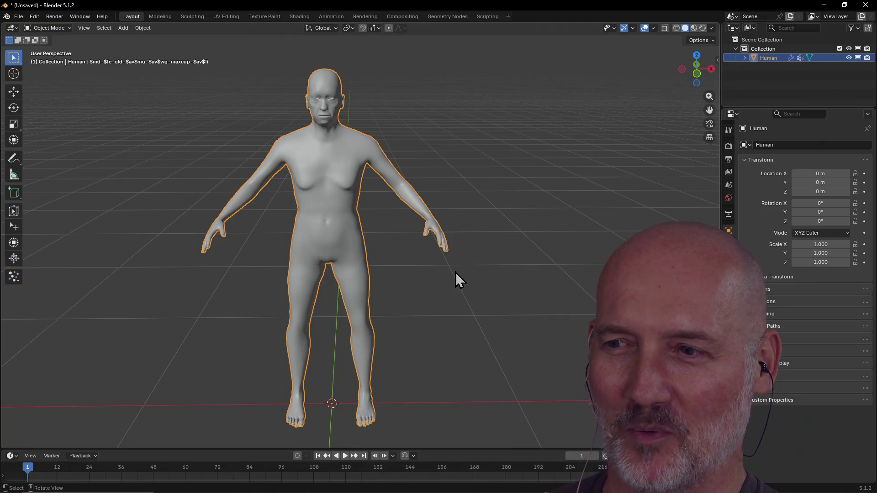
mouse_move(455, 272)
middle_down()
mouse_move(443, 271)
mouse_move(478, 289)
mouse_move(491, 272)
mouse_move(409, 272)
middle_up()
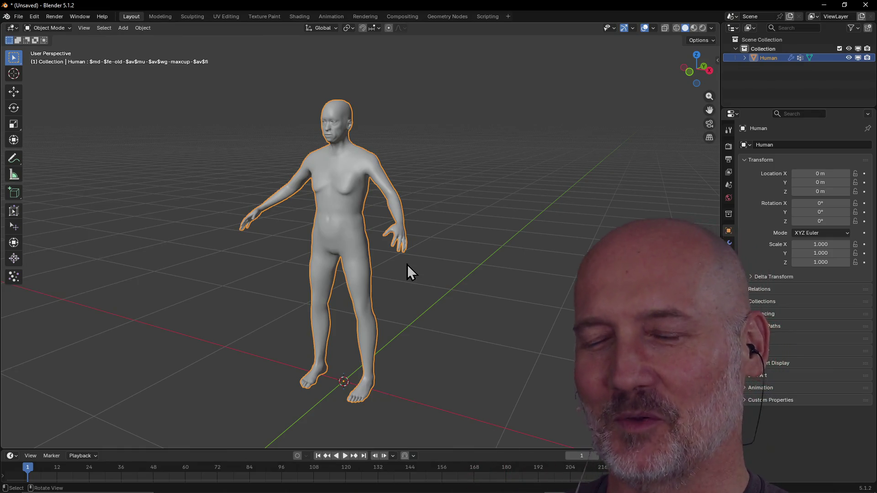
scroll(389, 250, down, 2)
mouse_move(391, 249)
middle_down()
mouse_move(483, 276)
mouse_move(388, 254)
middle_up()
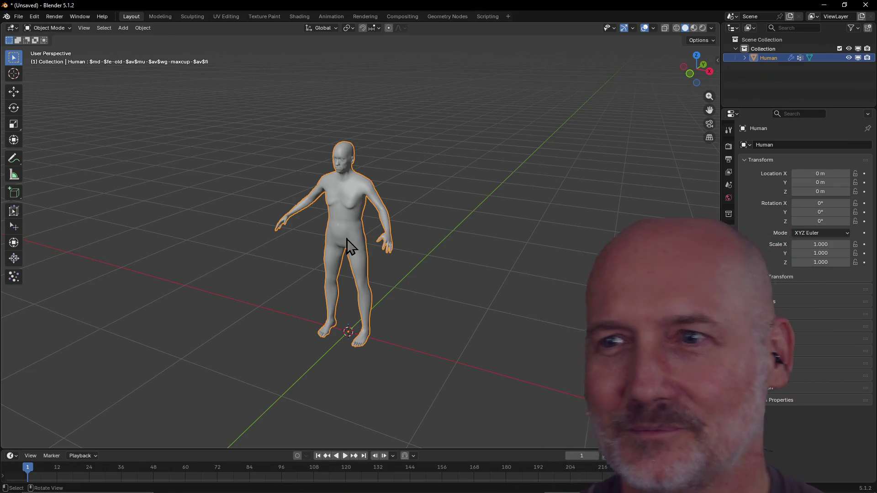
scroll(365, 242, up, 3)
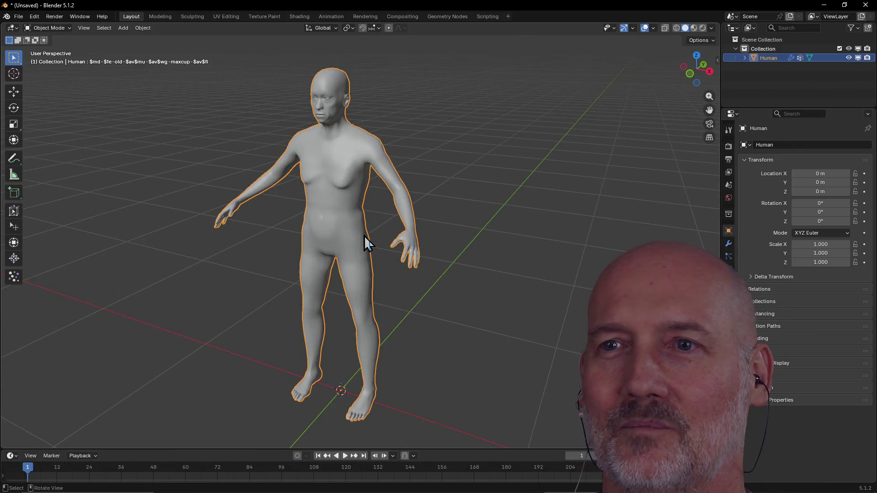
shift+middle_drag(346, 218, 365, 227)
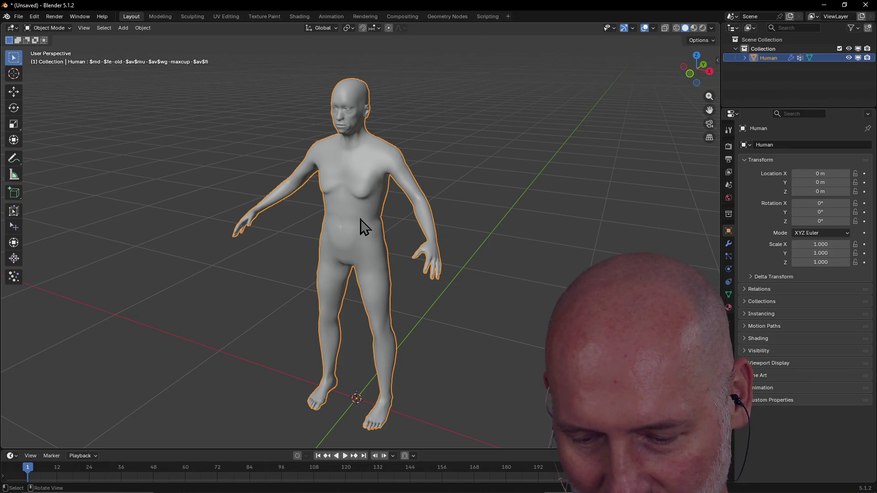
key(super+shift+s)
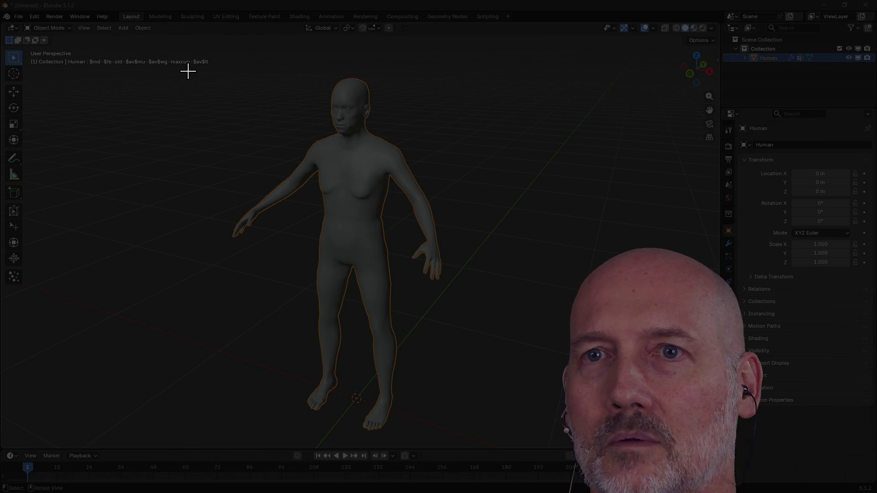
Record the figure's region while orbiting, and save the clip as blender_self_portrait.mp4
mouse_move(214, 62)
mouse_down()
mouse_move(241, 155)
mouse_move(432, 413)
mouse_move(444, 442)
mouse_move(471, 443)
mouse_up()
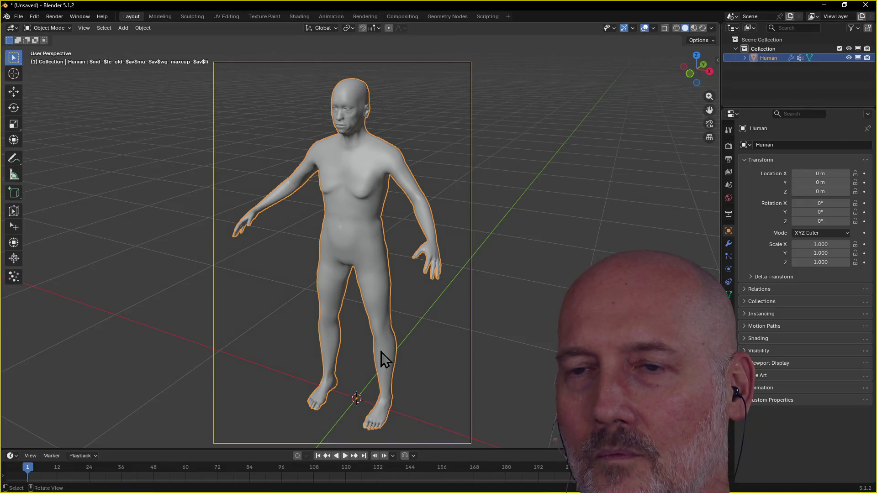
mouse_move(381, 350)
middle_down()
mouse_move(473, 347)
mouse_move(327, 347)
mouse_move(398, 310)
mouse_move(349, 315)
mouse_move(411, 305)
mouse_move(342, 300)
mouse_move(415, 292)
mouse_move(348, 283)
mouse_move(384, 274)
mouse_move(358, 284)
mouse_move(343, 277)
middle_up()
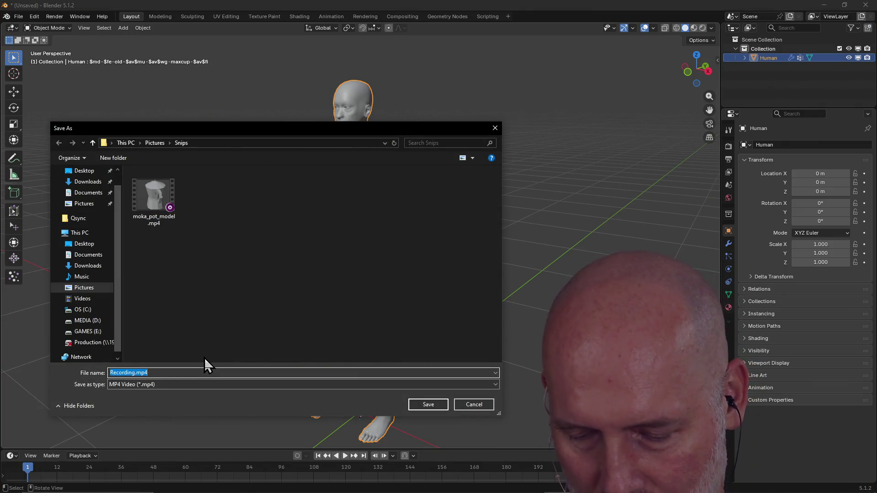
text(blender_self_portrait)
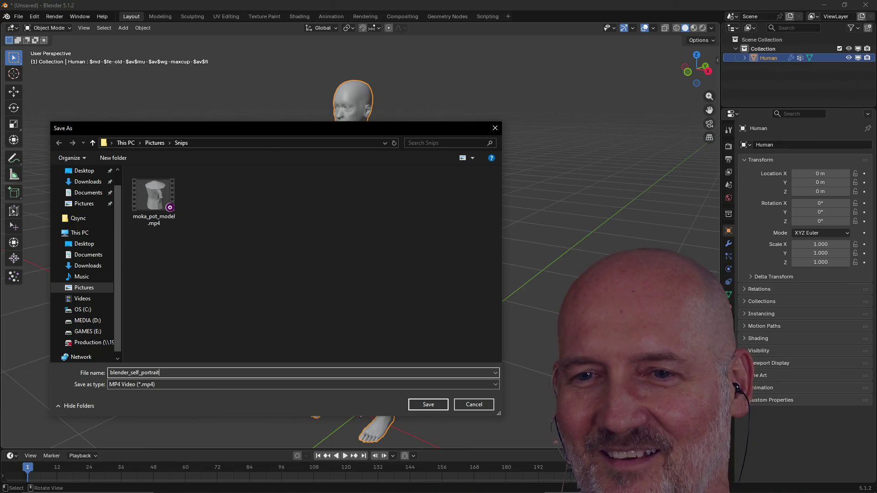
click(436, 404)
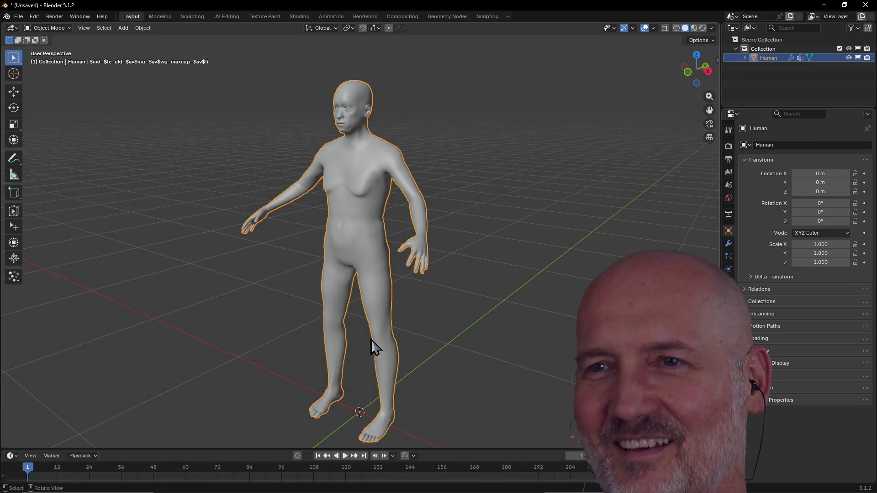
scroll(267, 185, down, 3)
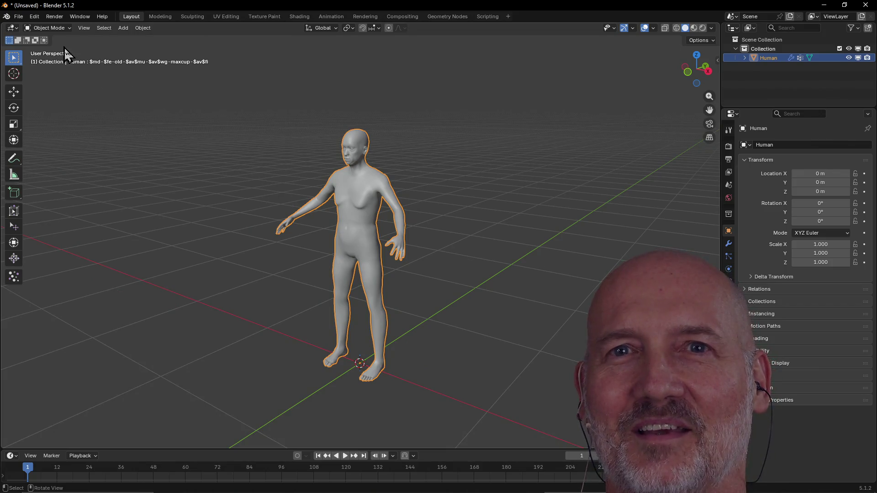
click(16, 17)
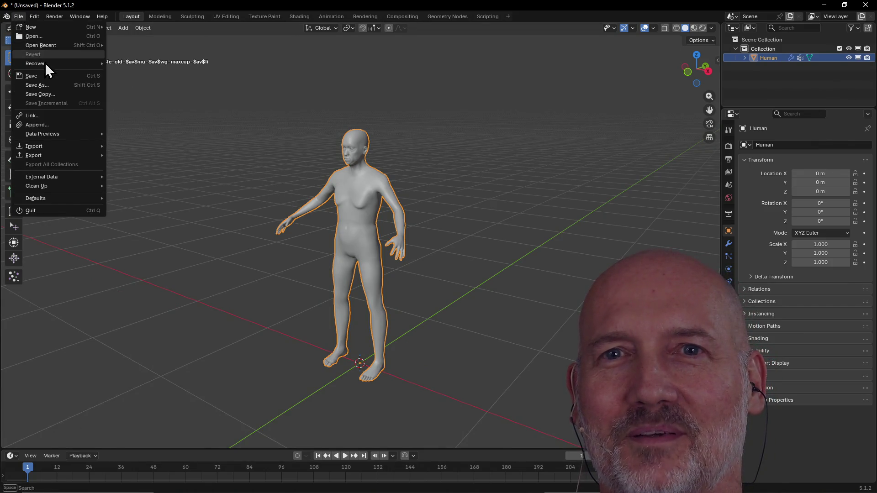
mouse_move(42, 45)
click(124, 46)
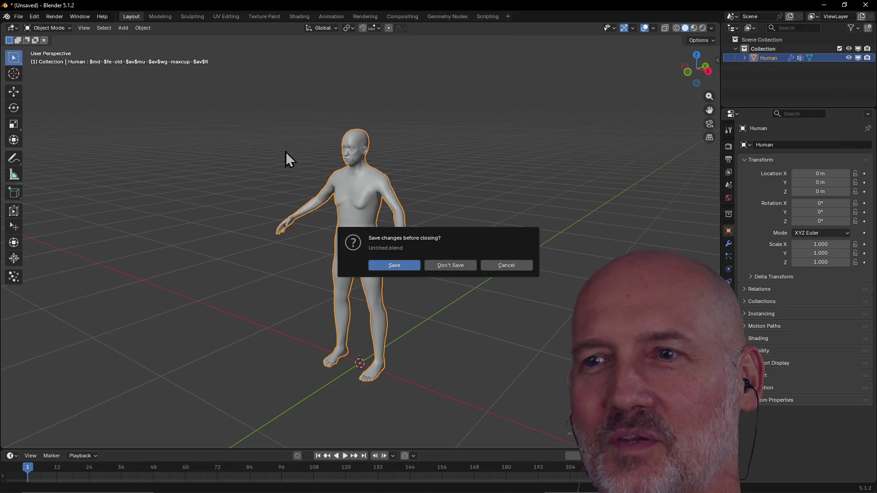
click(459, 269)
mouse_move(279, 211)
middle_down()
mouse_move(294, 182)
mouse_move(289, 195)
middle_up()
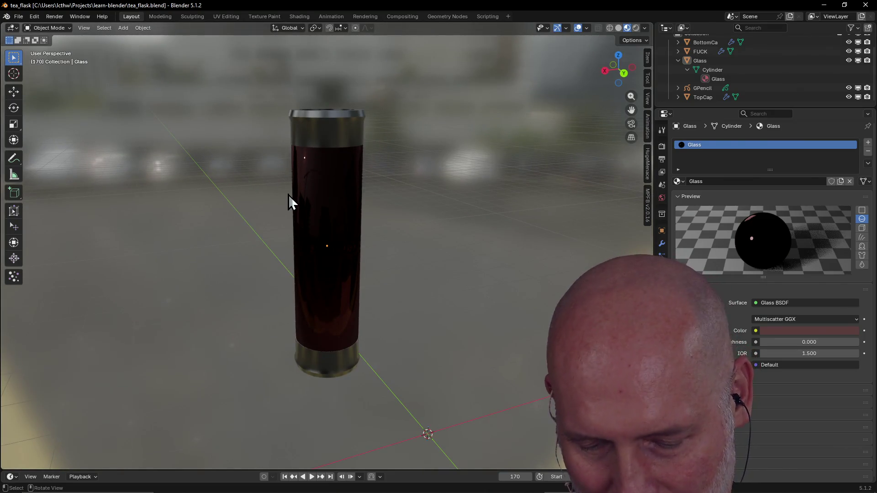
key(super+shift+s)
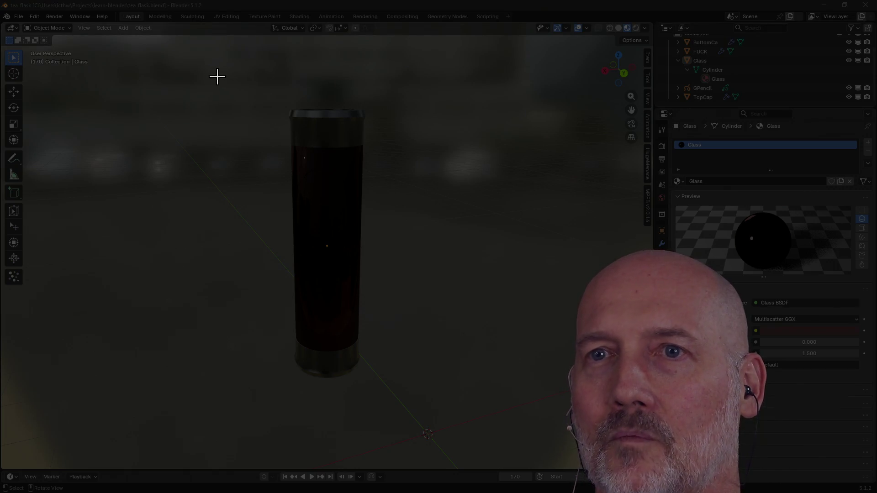
Record a region framing the tea flask while orbiting the view around it
mouse_move(202, 69)
mouse_down()
mouse_move(286, 201)
mouse_move(402, 329)
mouse_move(420, 399)
mouse_move(432, 404)
mouse_up()
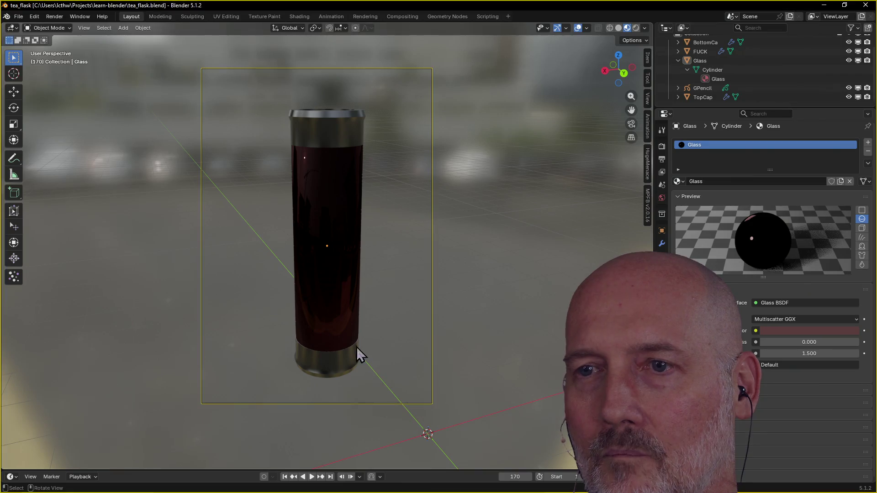
mouse_move(358, 354)
middle_down()
mouse_move(362, 333)
mouse_move(407, 333)
middle_up()
mouse_move(265, 286)
middle_down()
mouse_move(316, 293)
mouse_move(411, 284)
mouse_move(307, 274)
mouse_move(399, 281)
mouse_move(242, 240)
mouse_move(310, 228)
mouse_move(352, 232)
mouse_move(352, 256)
mouse_move(317, 283)
mouse_move(345, 270)
mouse_move(345, 247)
mouse_move(365, 249)
mouse_move(319, 231)
mouse_move(340, 209)
mouse_move(303, 259)
mouse_move(368, 192)
mouse_move(324, 215)
mouse_move(389, 186)
mouse_move(341, 185)
mouse_move(393, 188)
mouse_move(312, 172)
middle_up()
Stop the recording and save it as tea_flask.mp4 in the Snips folder
key(ctrl+s)
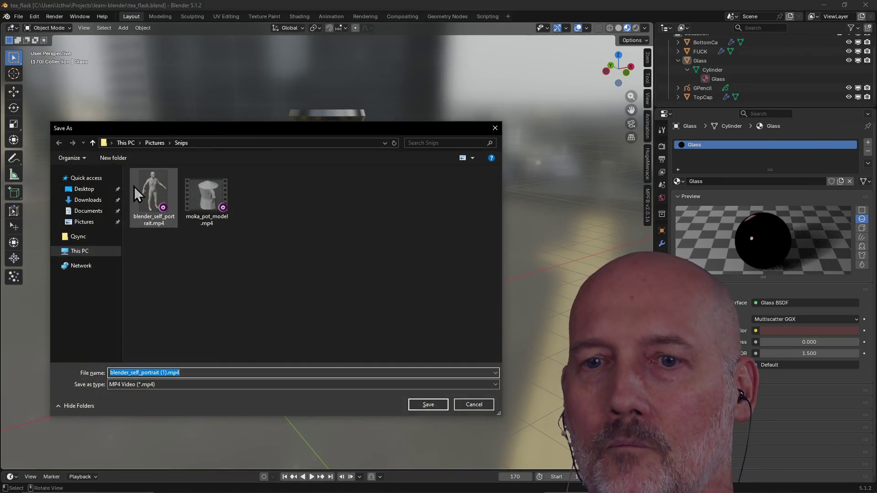
text(blender_tea)
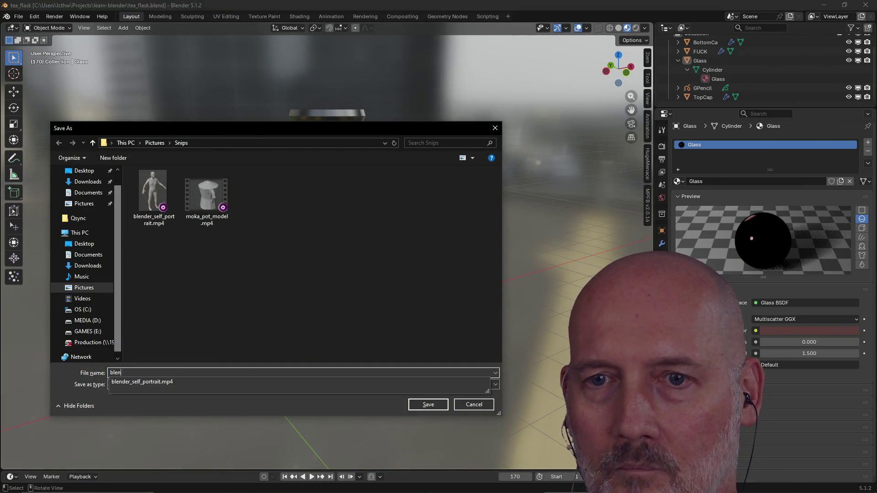
key(BackSpace)
key(BackSpace)
key(BackSpace)
text(tea_flask)
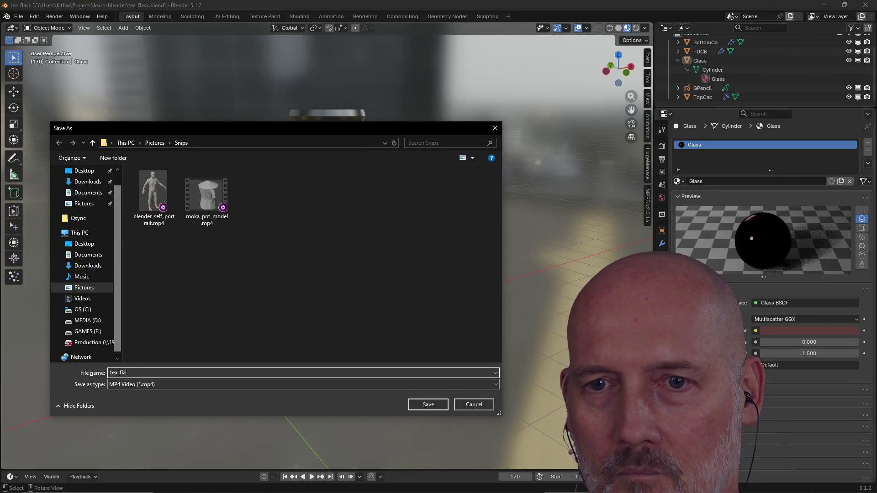
key(Return)
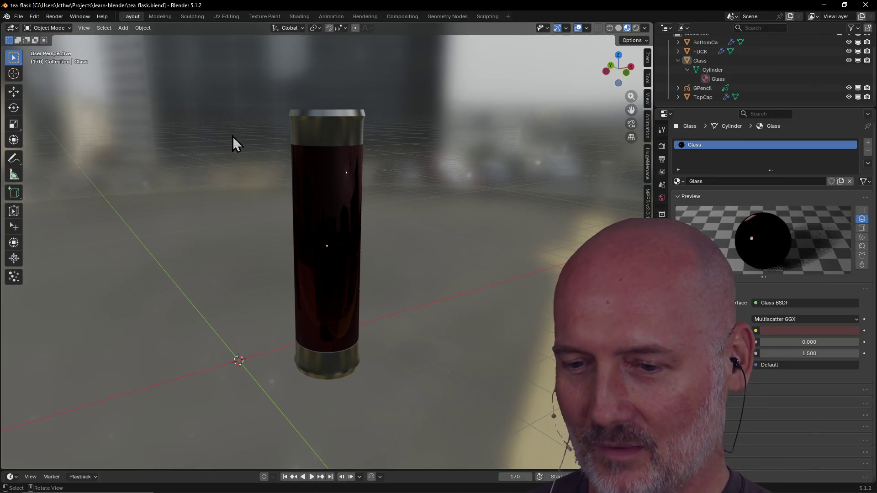
key(alt+Tab)
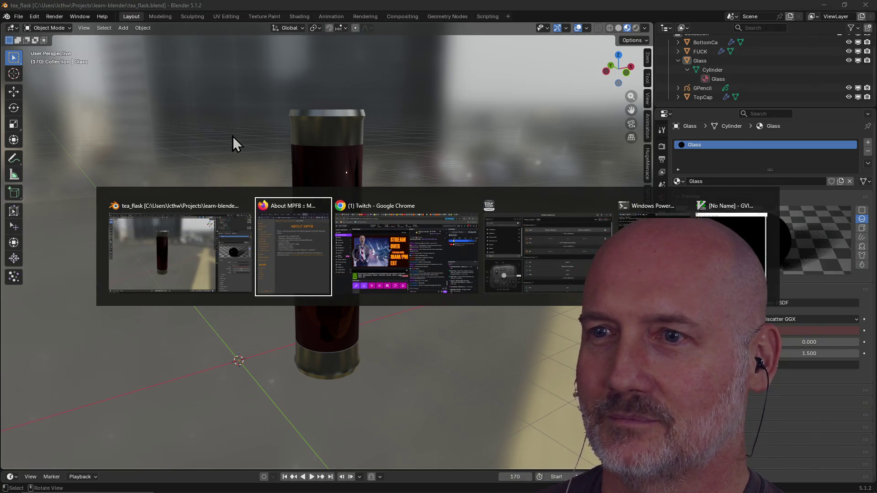
key(Escape)
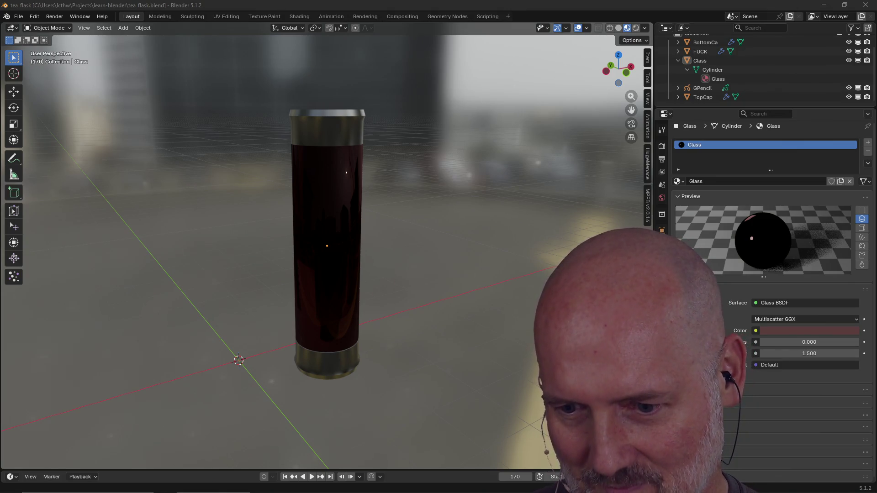
Load the copied moka pot X post link in a new Firefox tab
key(alt+Tab)
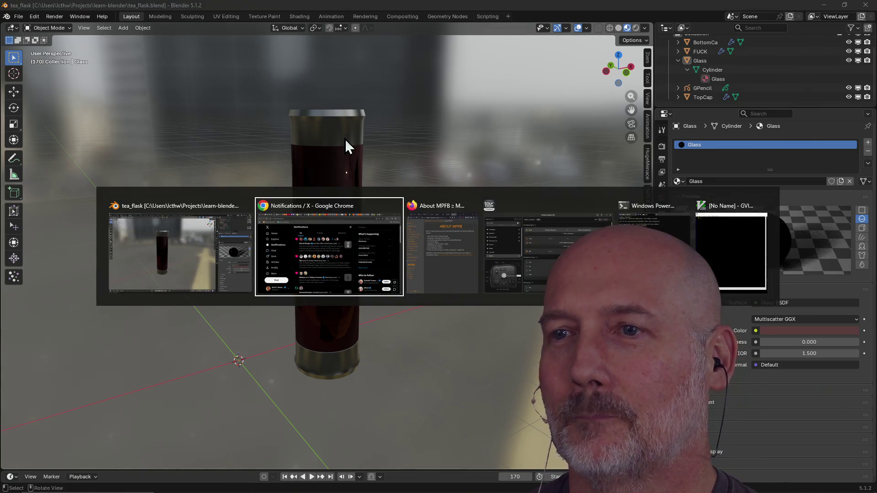
key(Tab)
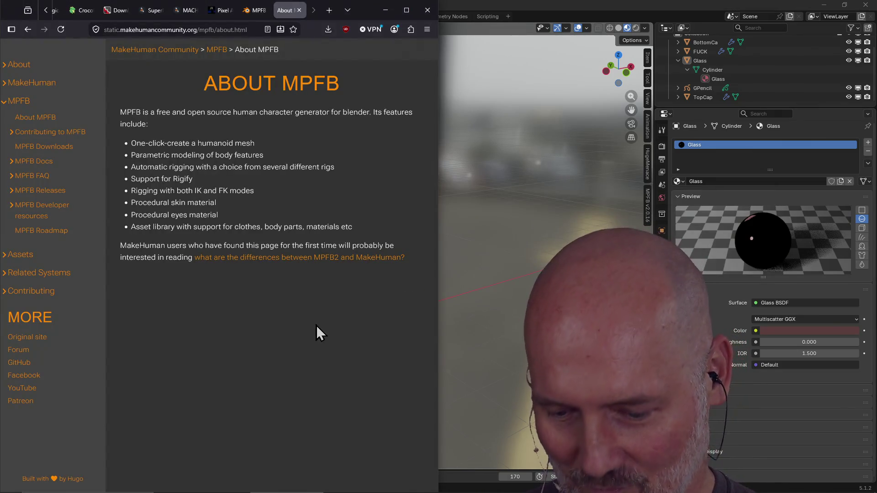
key(ctrl+t)
key(ctrl+v)
key(Return)
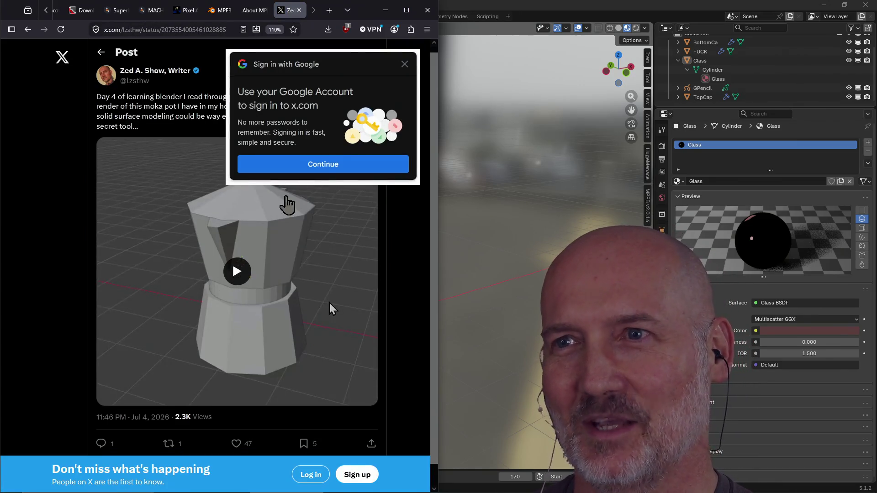
Play the moka pot model video, dismiss the login prompt, and return to Blender
click(230, 273)
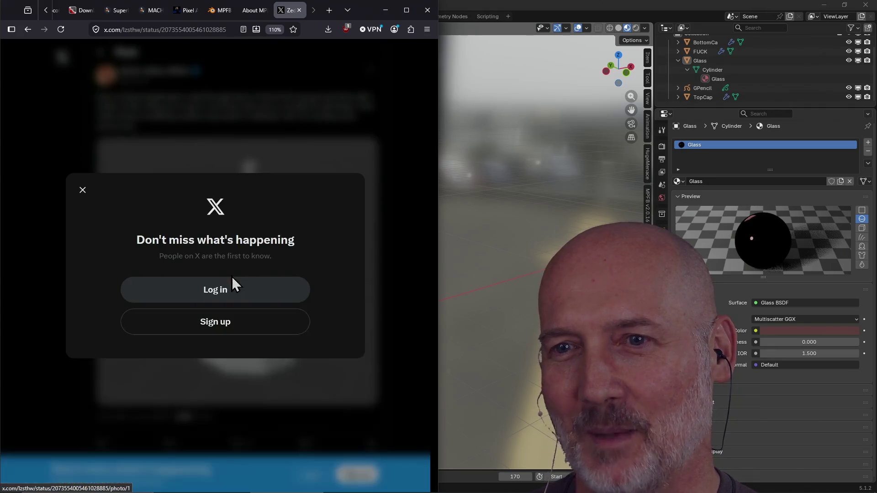
click(80, 191)
click(457, 5)
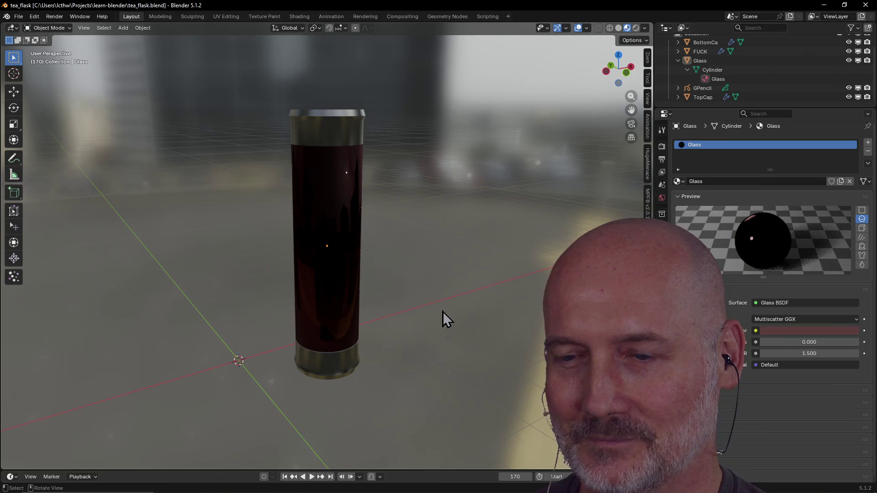
Orbit to a lower side view of the flask and drag the Twitch raid browser window over the scene
key(alt+Tab)
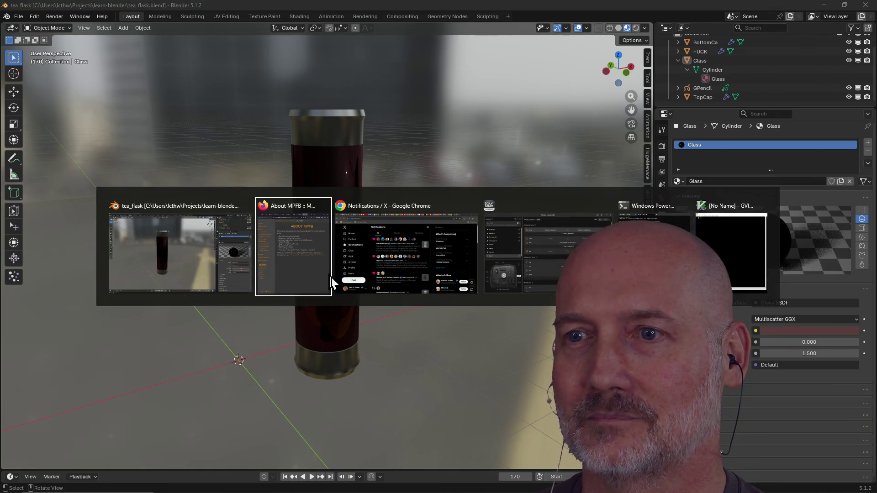
key(Escape)
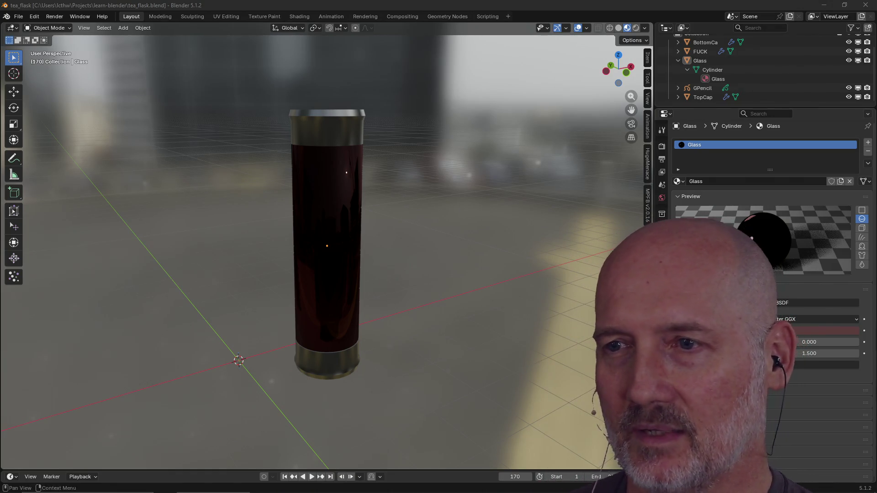
mouse_move(406, 342)
middle_down()
mouse_move(358, 270)
mouse_move(423, 264)
mouse_move(324, 309)
mouse_move(288, 275)
mouse_move(284, 315)
mouse_move(308, 337)
mouse_move(357, 313)
mouse_move(337, 328)
mouse_move(300, 308)
mouse_move(333, 251)
mouse_move(274, 249)
mouse_move(329, 247)
mouse_move(314, 267)
mouse_move(356, 262)
mouse_move(298, 259)
mouse_move(444, 255)
mouse_move(394, 259)
mouse_move(462, 240)
mouse_move(326, 233)
mouse_move(327, 268)
mouse_move(362, 237)
mouse_move(344, 278)
mouse_move(304, 262)
mouse_move(343, 263)
middle_up()
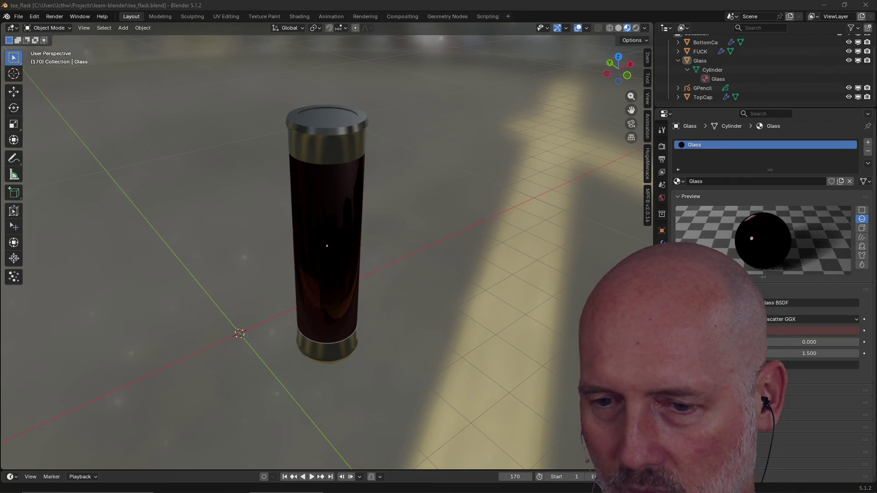
drag(876, 68, 449, 63)
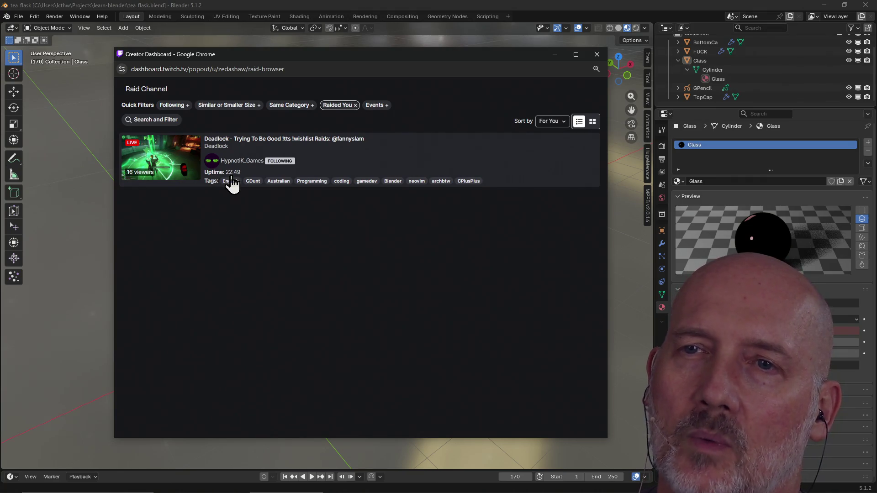
Apply the Same Category and Following quick filters to the raid browser
click(288, 109)
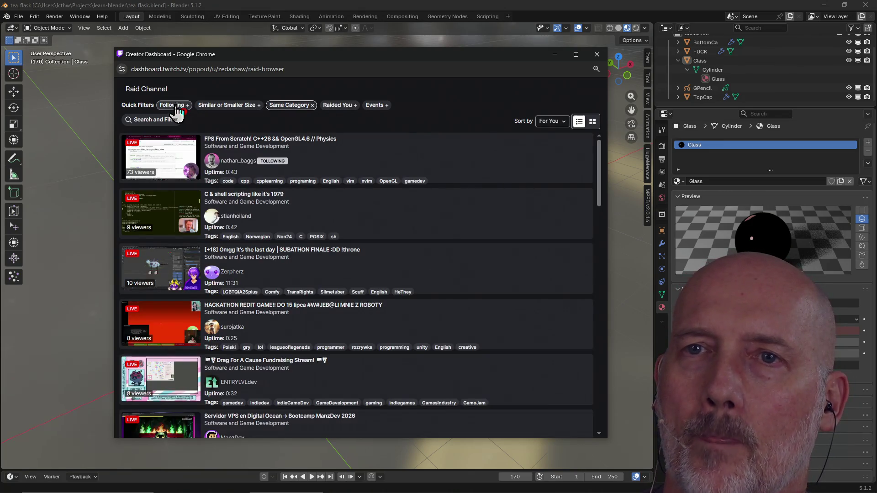
click(176, 106)
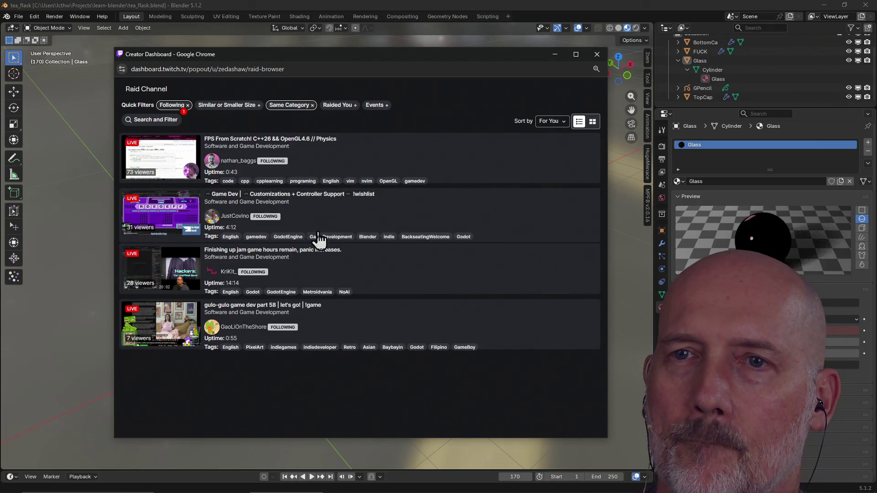